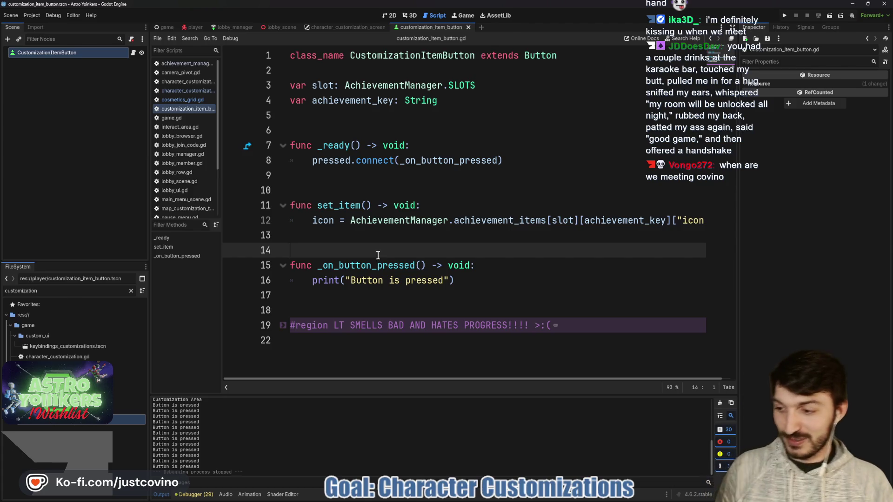
Step: Place the cursor on the empty lines 13–14 of the script, then at the end of the print line
click(350, 237)
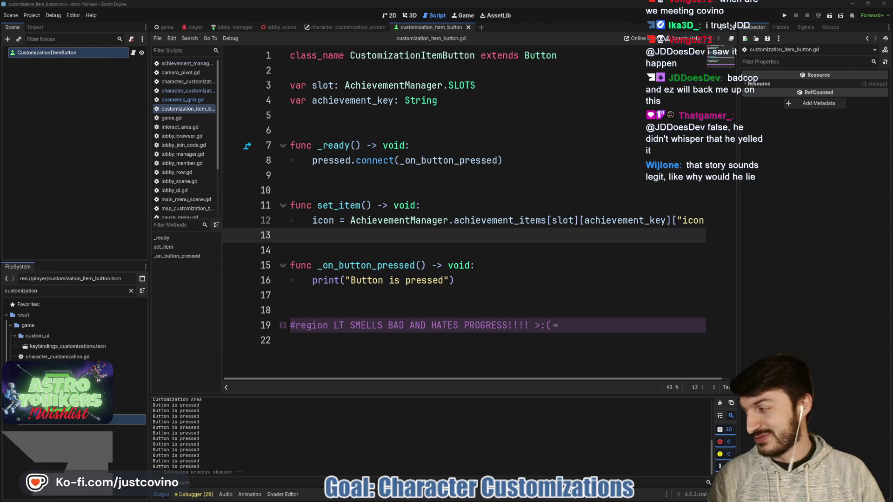
click(552, 245)
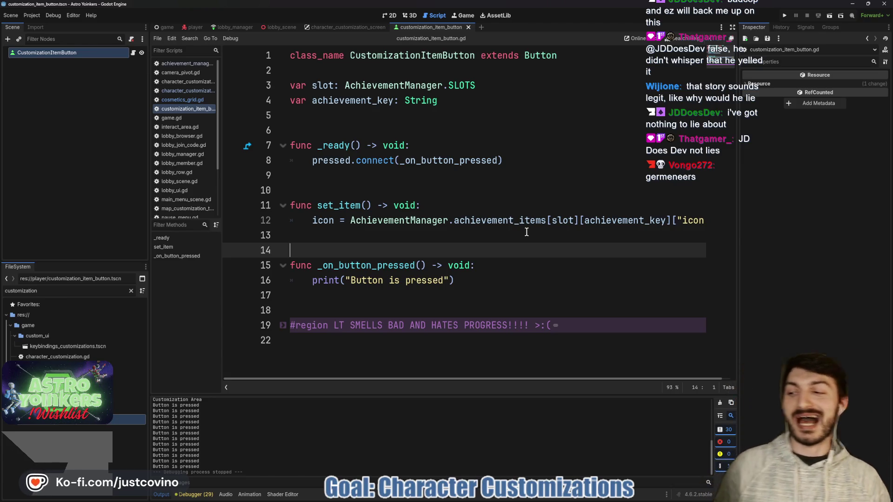
click(525, 237)
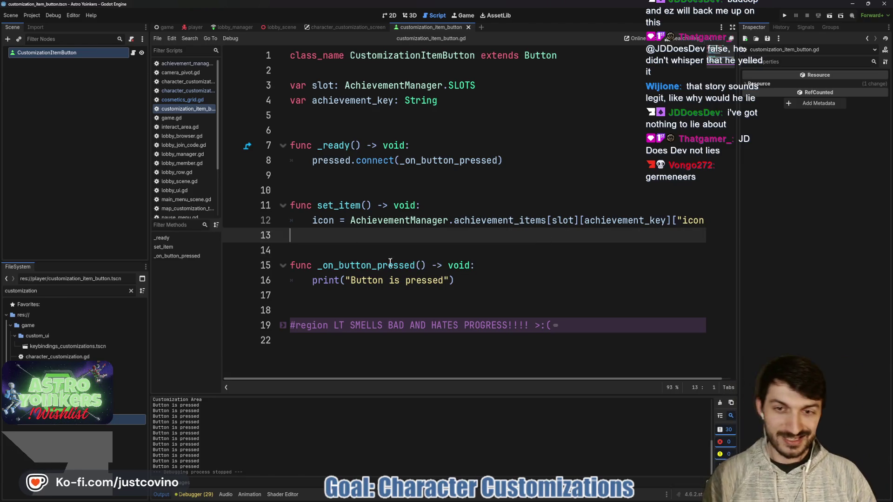
click(354, 251)
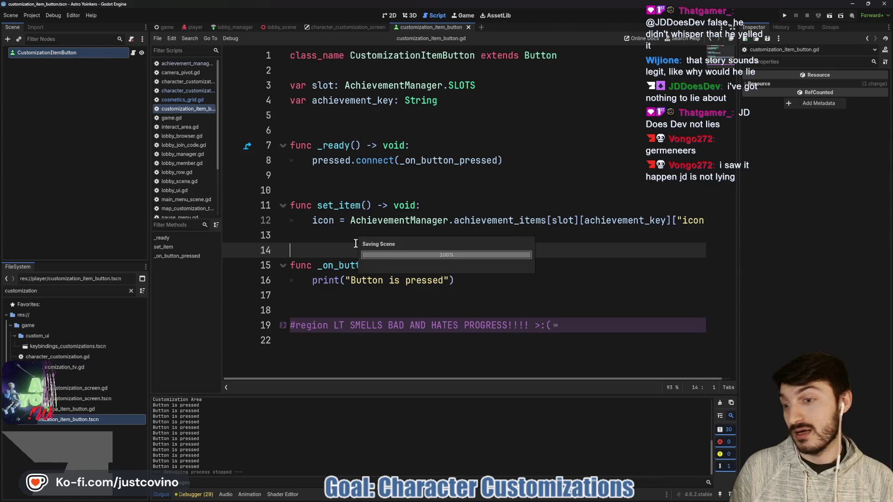
click(453, 281)
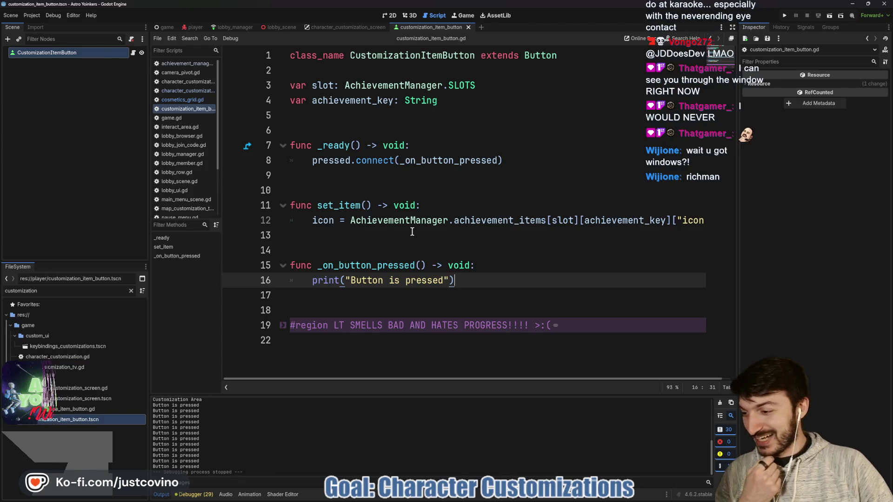
Step: Move between empty lines 17 and 13 of the script, then bring up the stream chat window
click(437, 235)
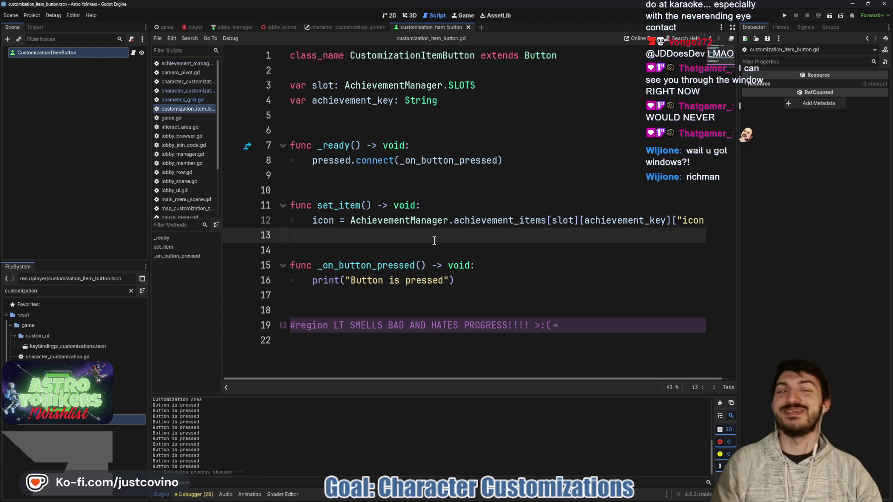
click(344, 295)
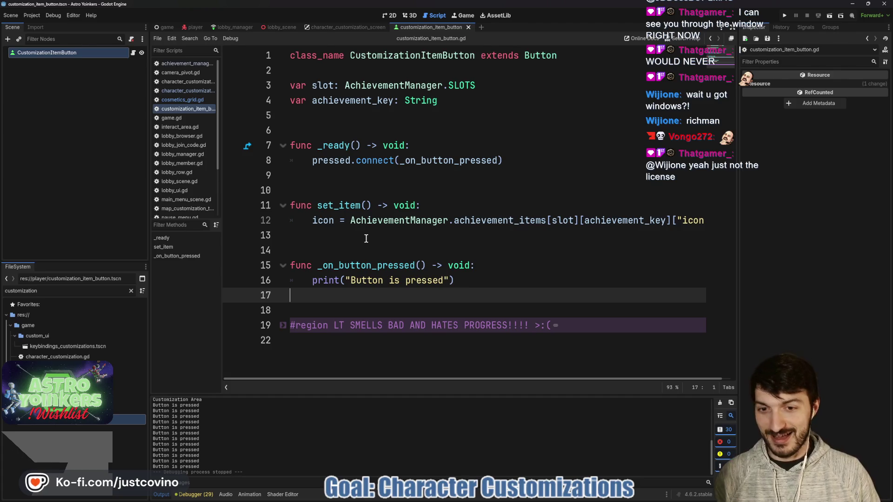
click(348, 238)
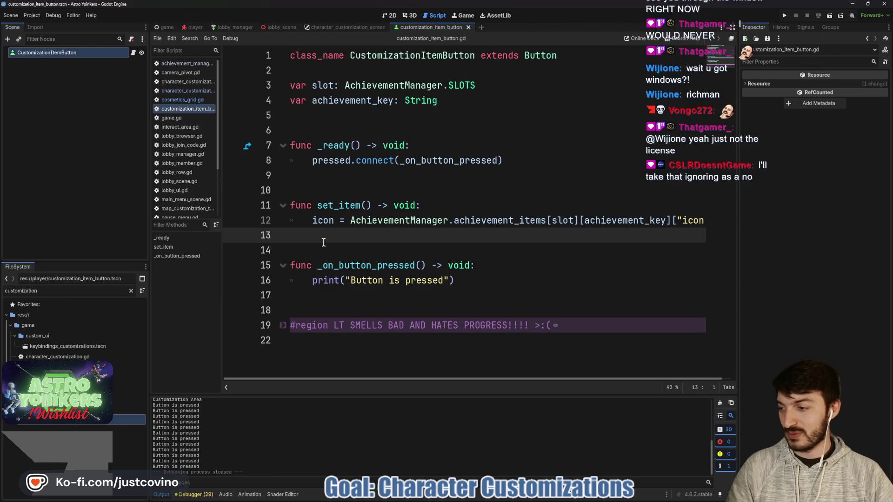
key(alt+Tab)
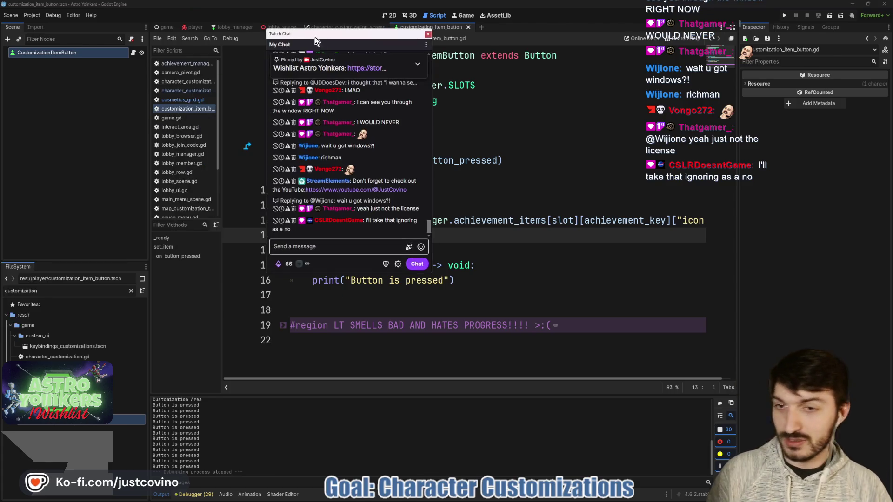
Step: Scroll the chat, drag its window off screen, and return to line 13 of the script
scroll(343, 157, up, 5)
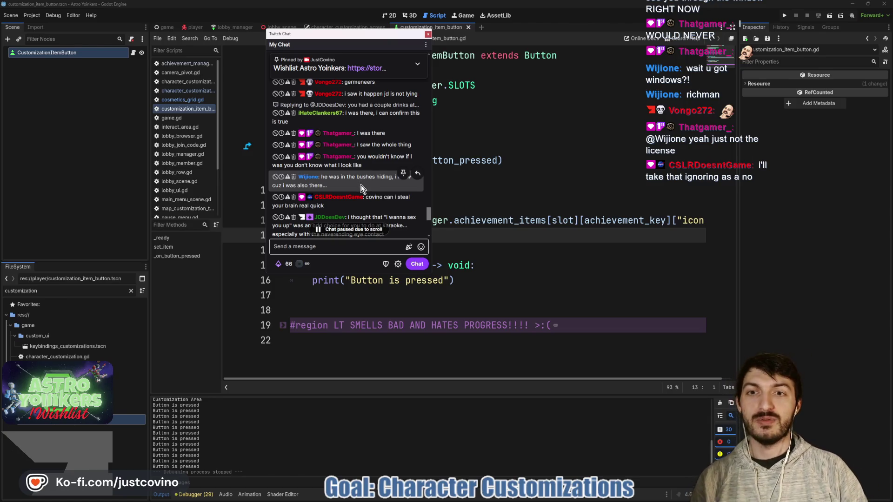
scroll(361, 186, down, 5)
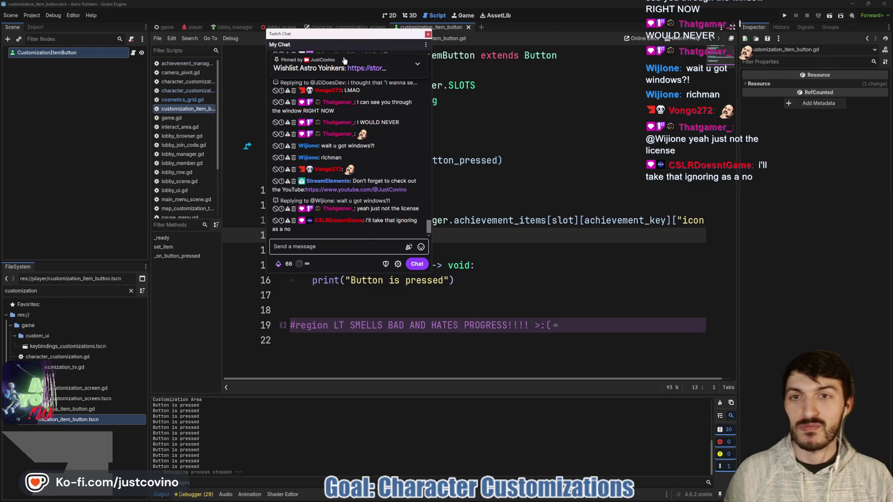
mouse_move(330, 32)
mouse_down()
mouse_move(135, 97)
mouse_move(364, 40)
mouse_up()
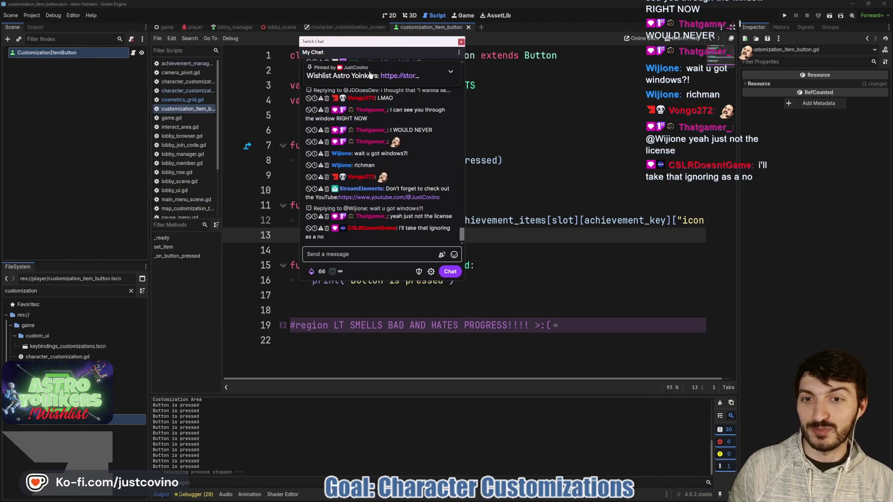
scroll(391, 173, up, 5)
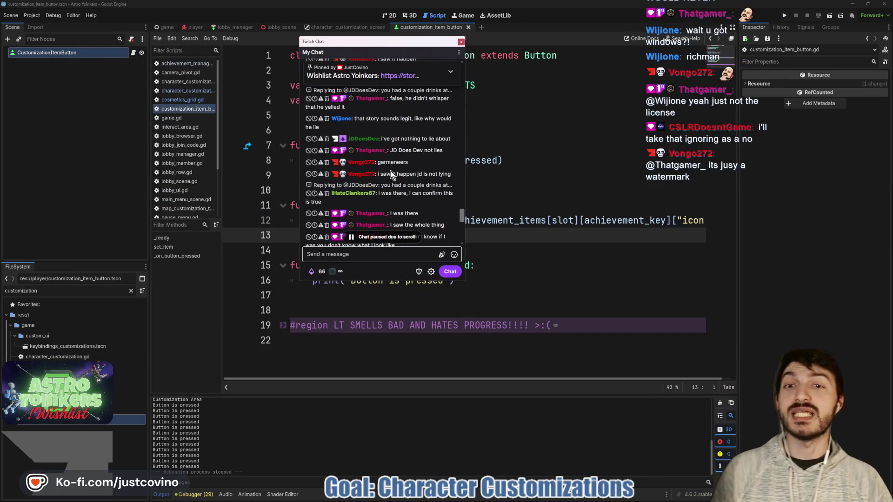
scroll(385, 171, down, 5)
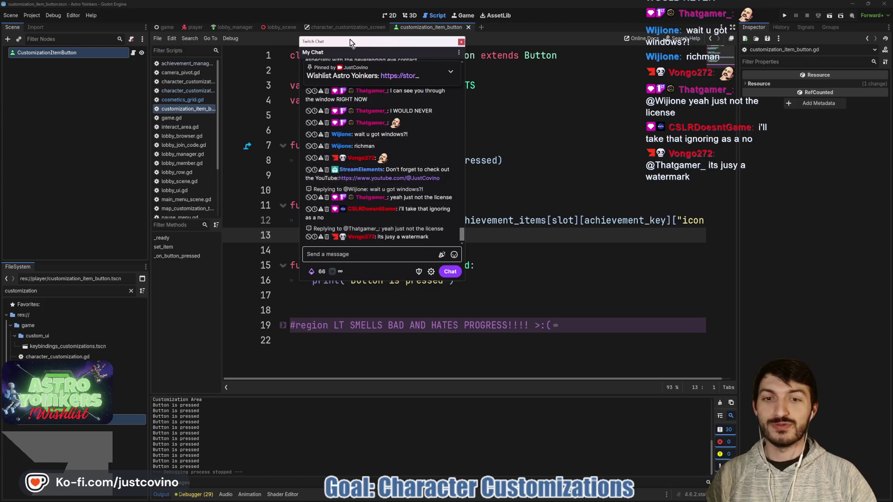
drag(371, 43, 0, 112)
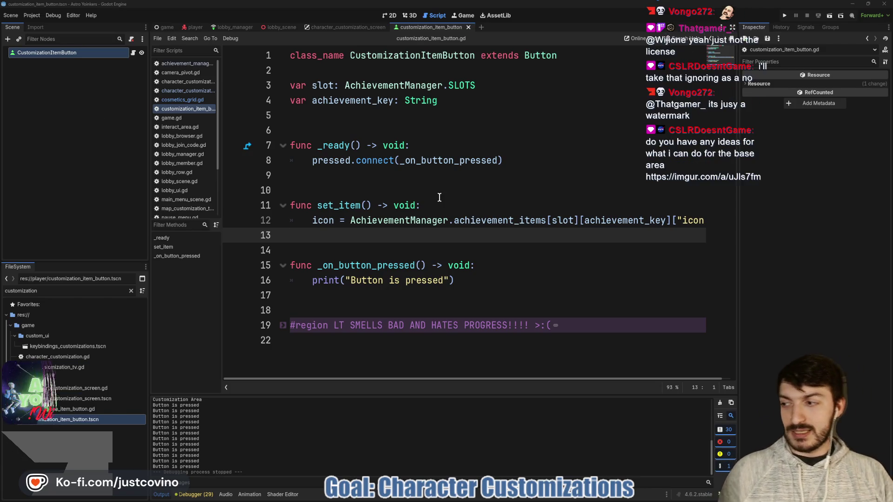
click(460, 218)
click(462, 235)
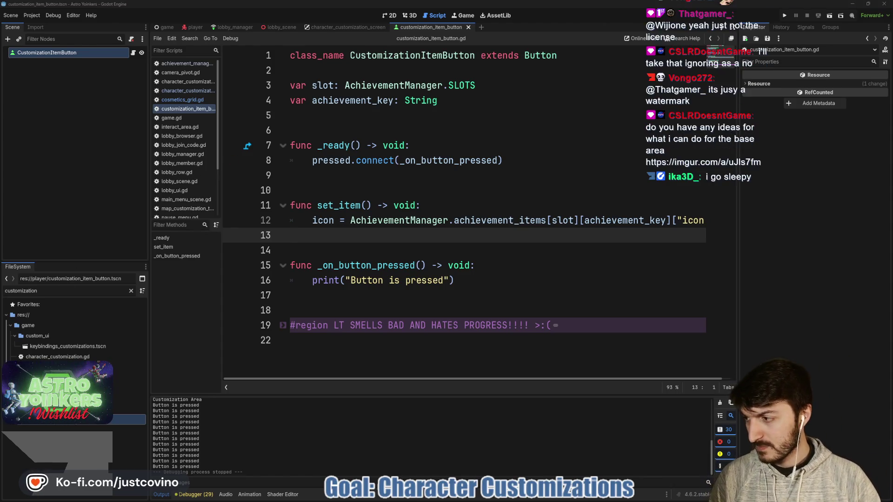
Step: Move the Imgur window to the centre and enlarge it
drag(155, 111, 461, 30)
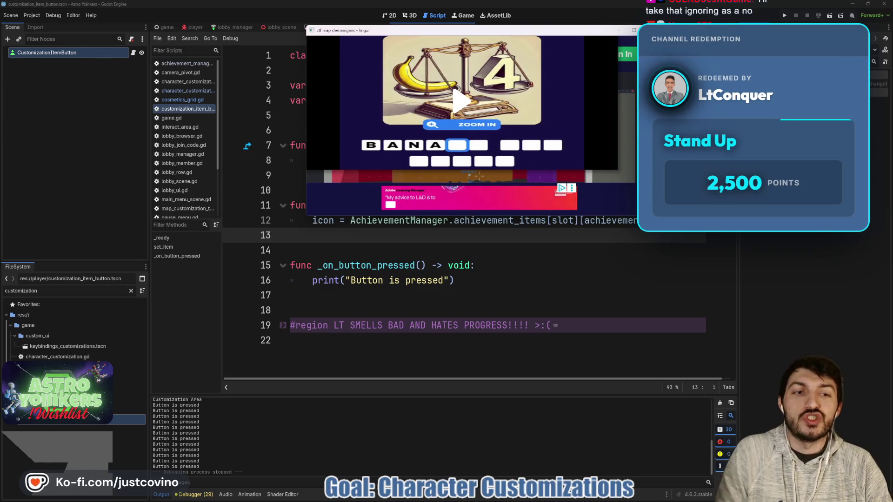
drag(636, 212, 694, 333)
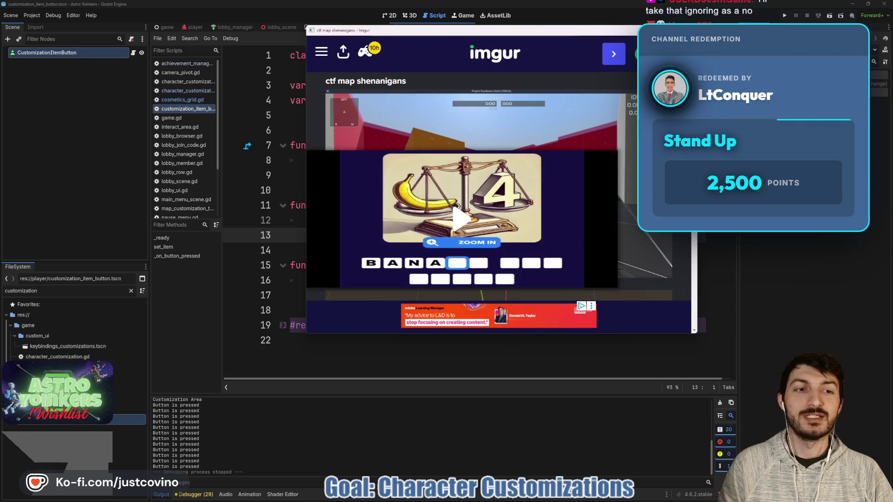
mouse_move(539, 30)
mouse_down()
mouse_move(524, 46)
mouse_move(472, 44)
mouse_move(499, 57)
mouse_up()
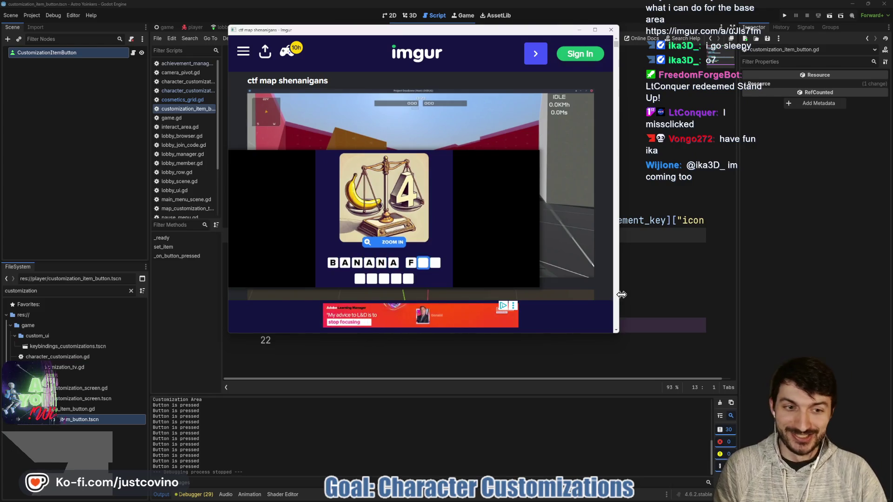
drag(612, 293, 767, 293)
Step: Scroll through the 'ctf map shenanigans' post's gameplay video and map images
scroll(602, 254, down, 1)
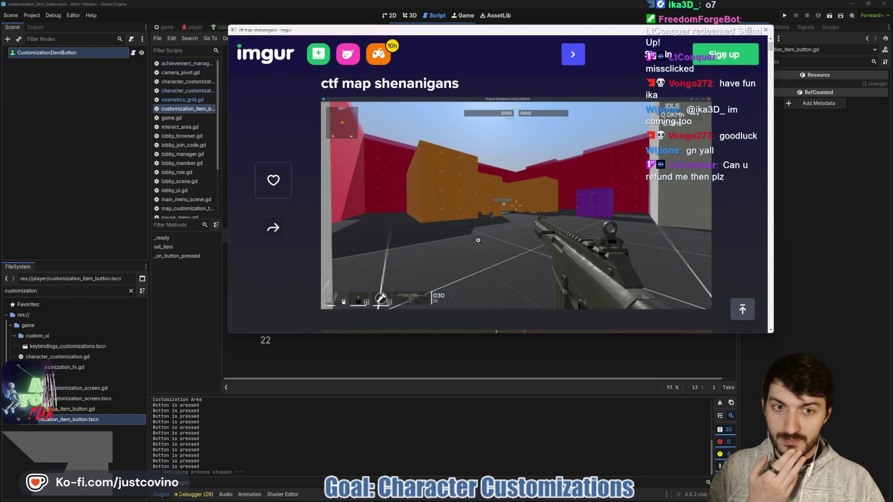
scroll(476, 241, down, 3)
scroll(468, 245, down, 1)
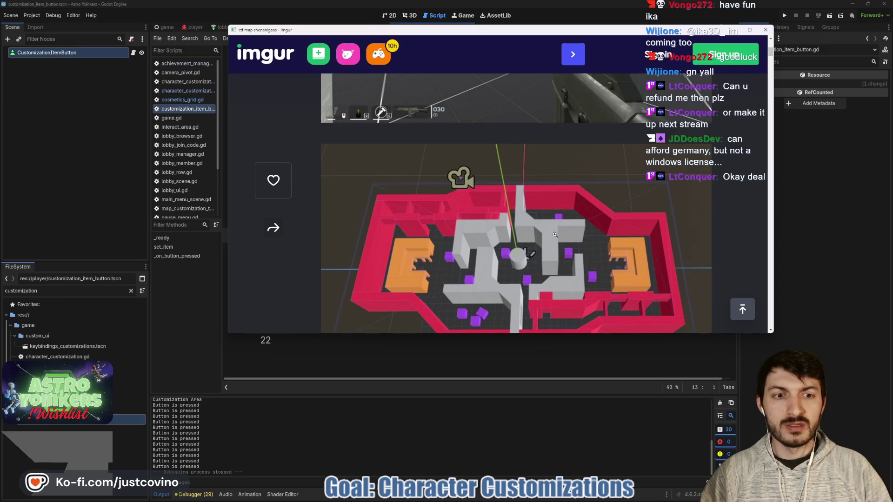
scroll(553, 238, up, 5)
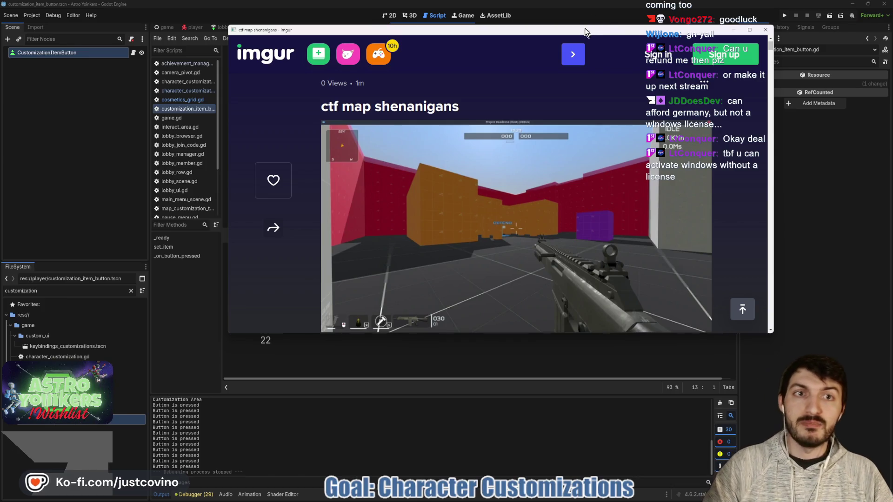
Step: Enlarge the Imgur window and scroll until the first-person gameplay screenshot is fully shown
drag(584, 28, 421, 20)
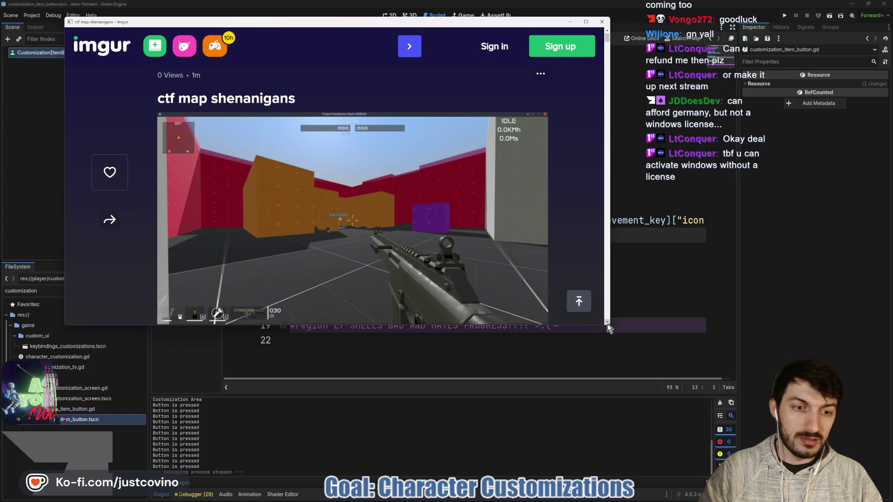
drag(609, 329, 727, 424)
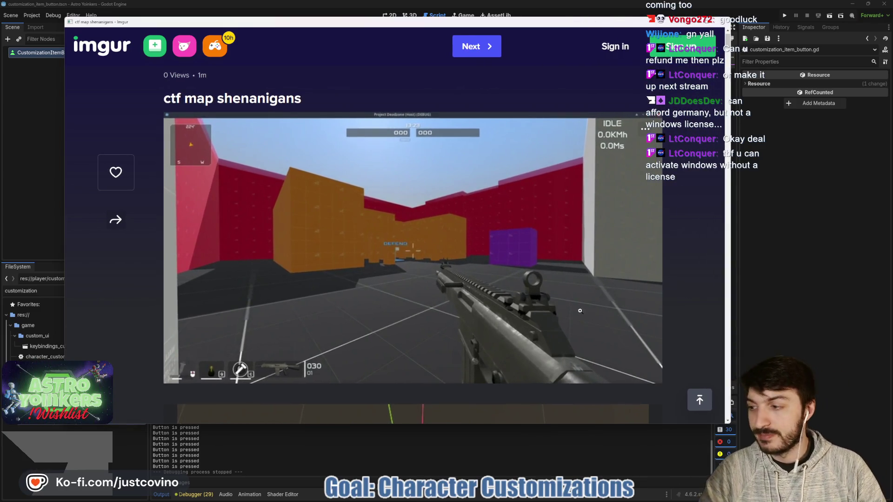
scroll(519, 285, down, 5)
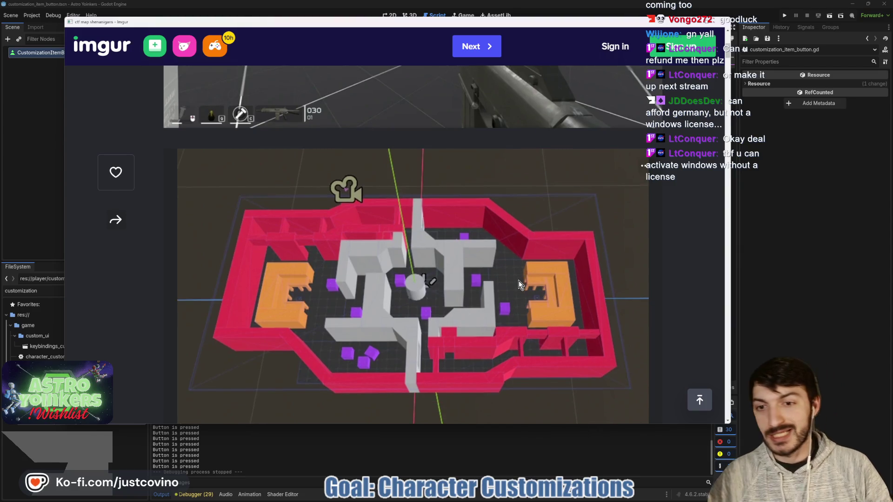
scroll(520, 285, down, 1)
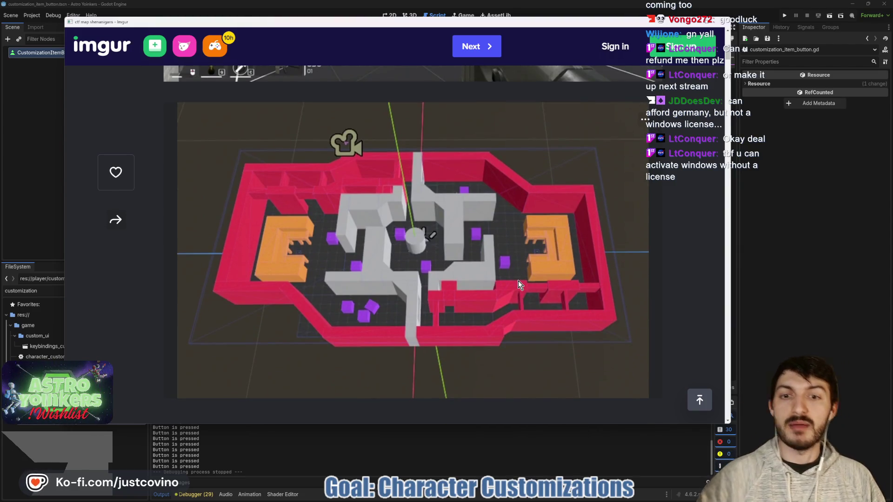
scroll(521, 282, down, 4)
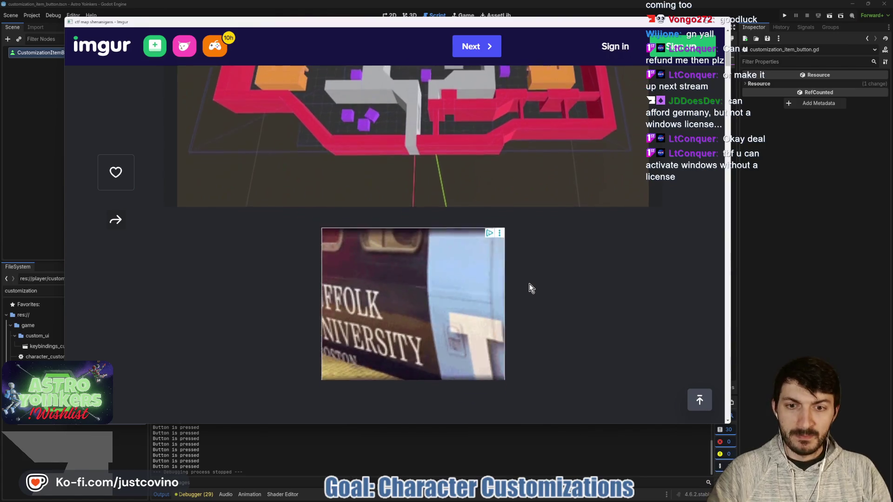
scroll(529, 283, down, 5)
scroll(526, 284, up, 15)
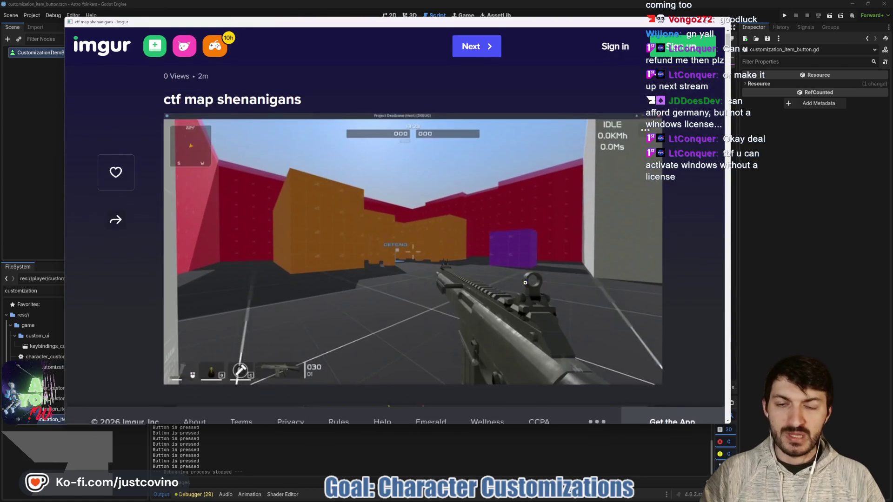
scroll(520, 279, down, 2)
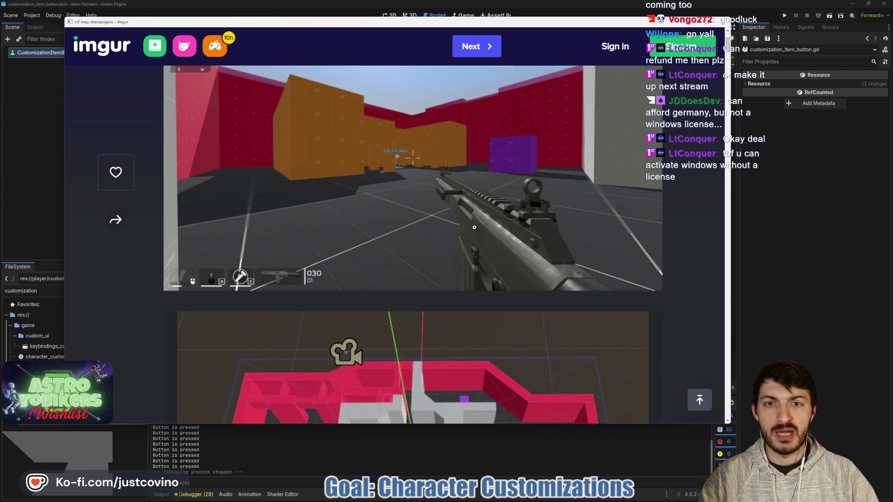
scroll(409, 205, down, 3)
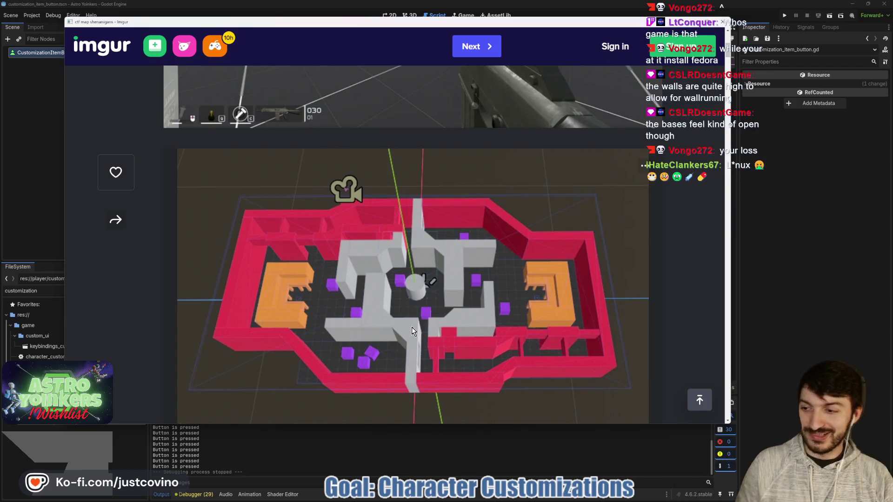
scroll(411, 324, up, 5)
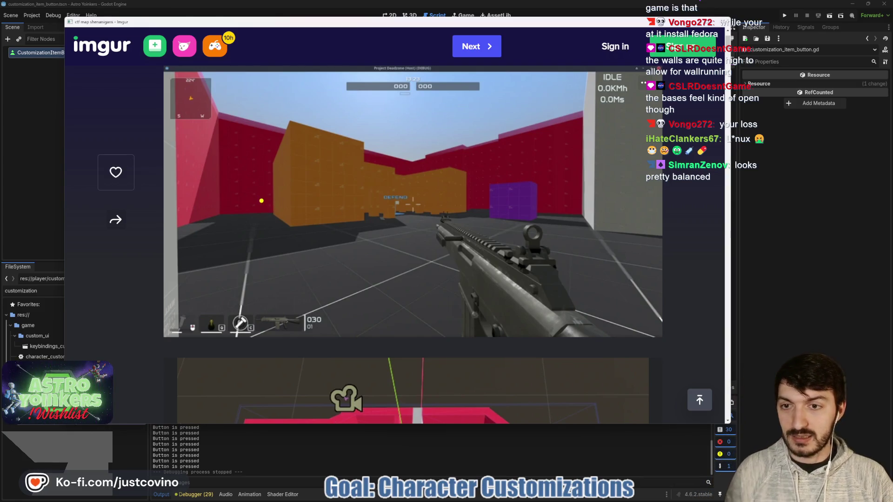
Step: Draw yellow marks by the orange wall and around the purple block in the screenshot
mouse_move(258, 206)
mouse_down()
mouse_move(276, 221)
mouse_move(285, 194)
mouse_up()
drag(464, 205, 459, 197)
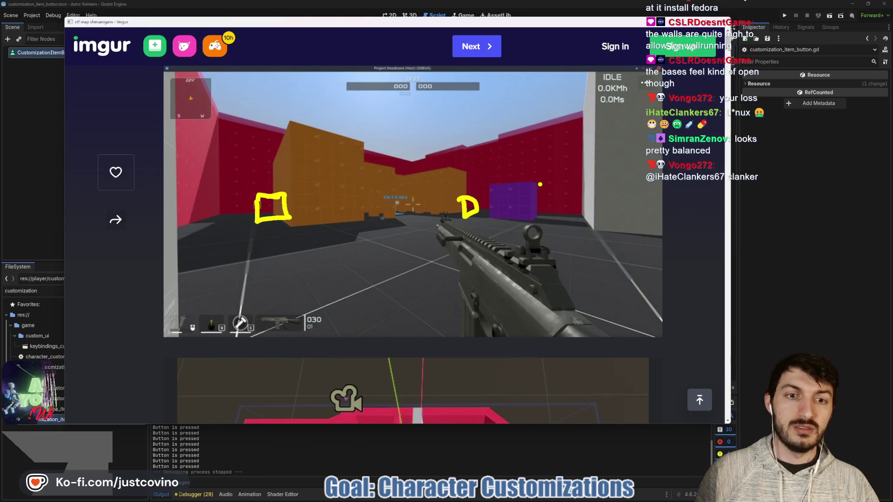
mouse_move(482, 169)
mouse_down()
mouse_move(541, 172)
mouse_move(515, 169)
mouse_up()
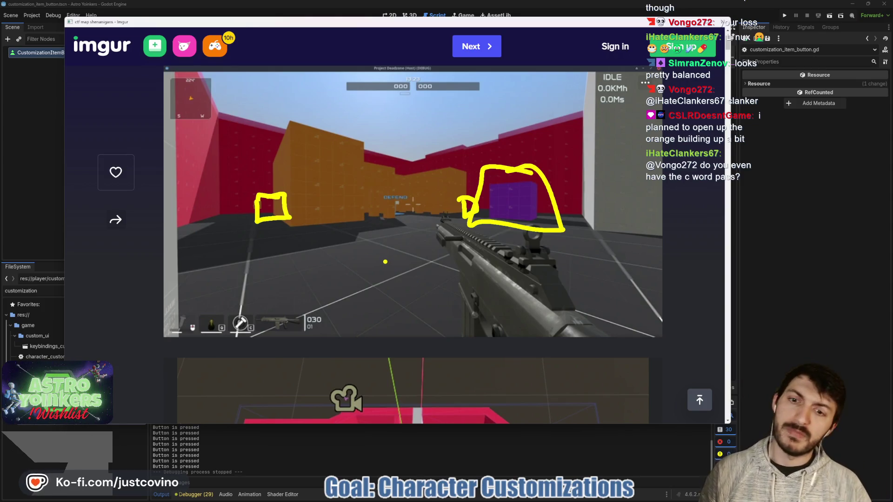
scroll(381, 258, down, 2)
Step: Scroll to the top-down map and sketch marks beside the left orange base, clearing and undoing them
scroll(381, 258, down, 4)
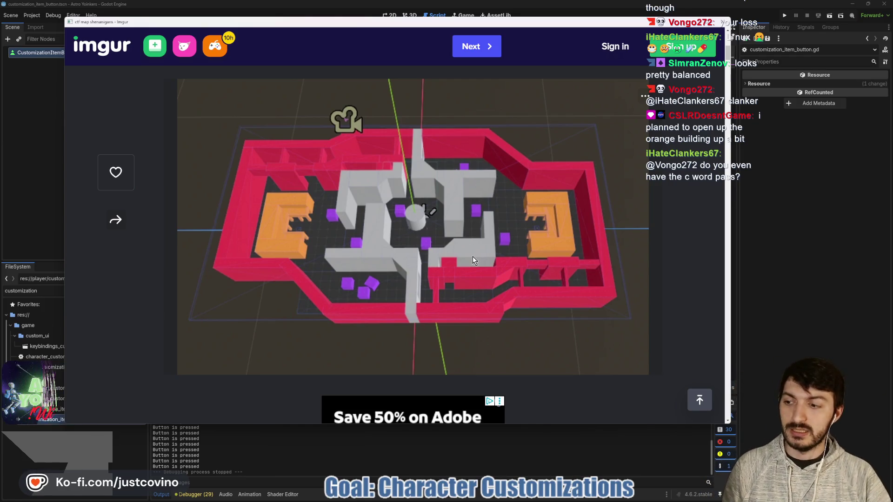
scroll(469, 258, up, 3)
scroll(465, 255, up, 3)
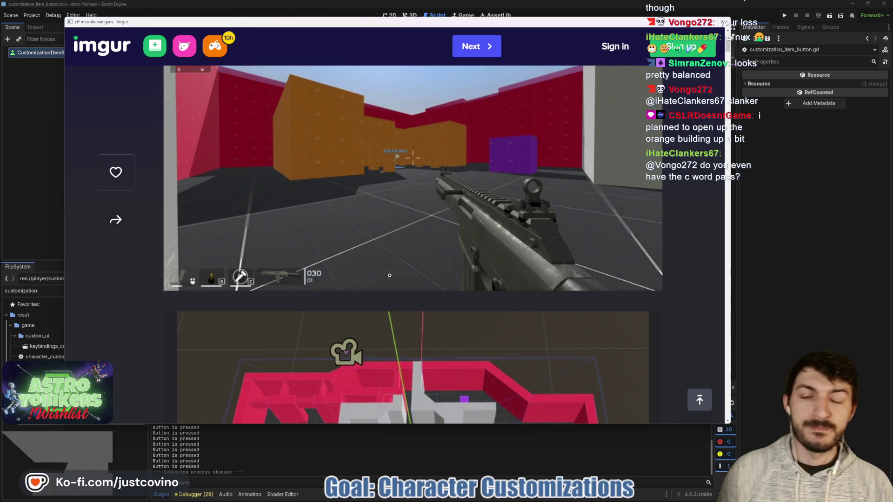
scroll(359, 281, down, 3)
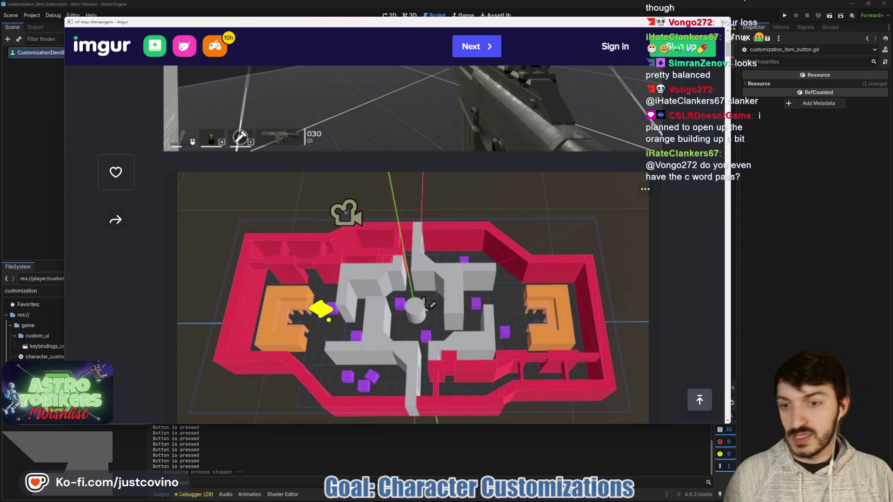
drag(300, 323, 365, 330)
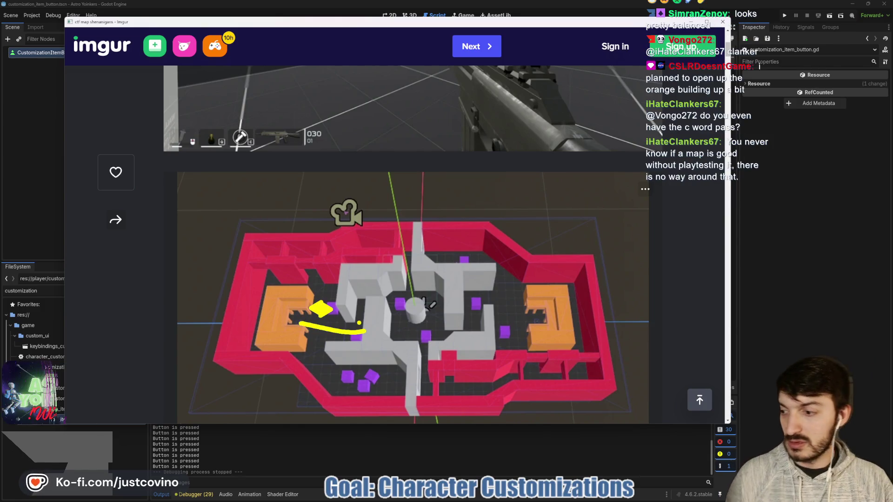
key(Escape)
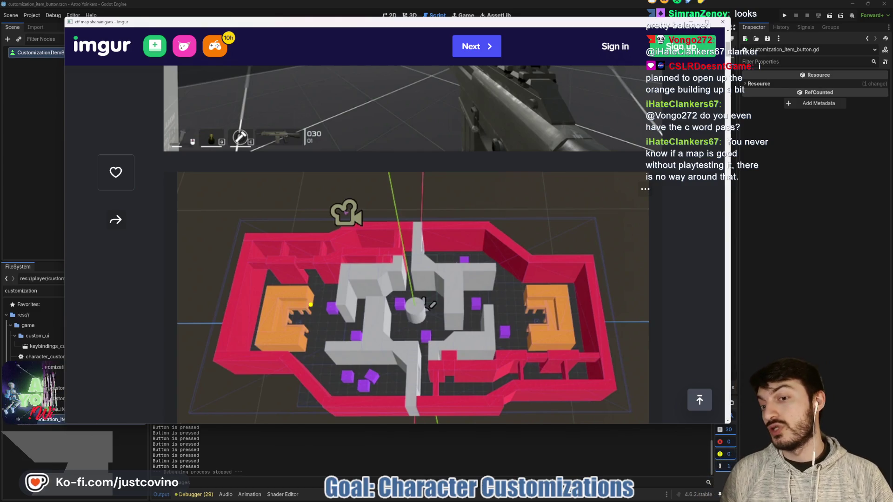
drag(306, 298, 314, 335)
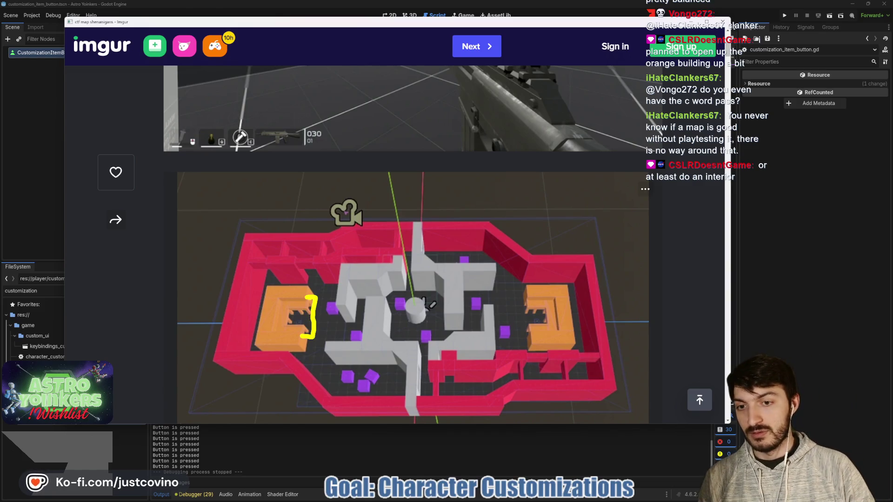
mouse_move(311, 302)
mouse_down()
mouse_move(311, 332)
mouse_move(306, 300)
mouse_up()
key(ctrl+z)
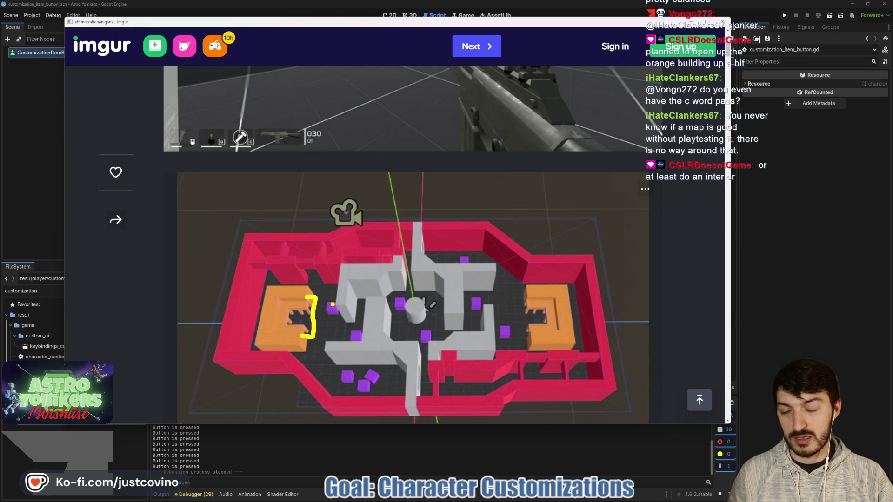
Step: Mark a line across the orange building and the left orange building on the map
scroll(536, 157, up, 5)
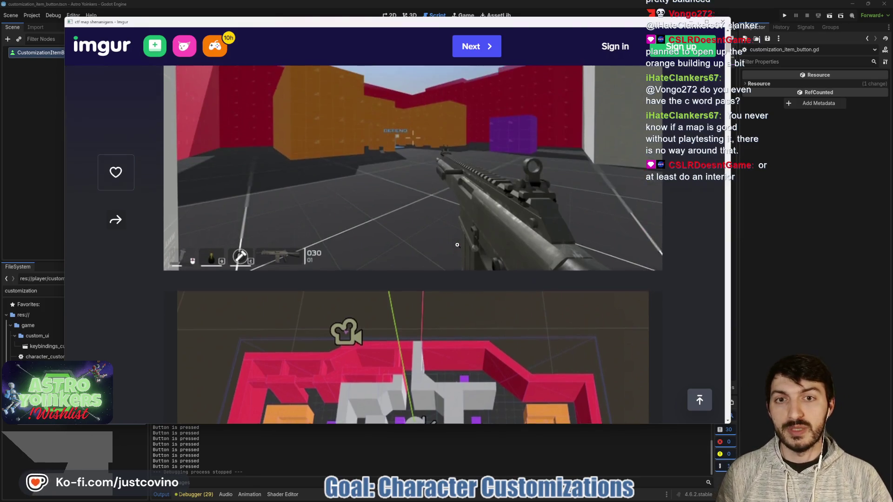
drag(292, 165, 467, 195)
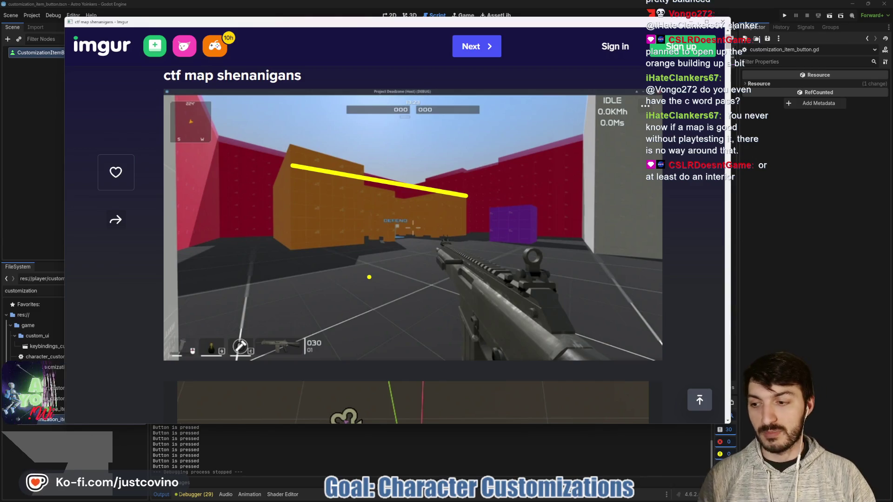
scroll(344, 300, down, 4)
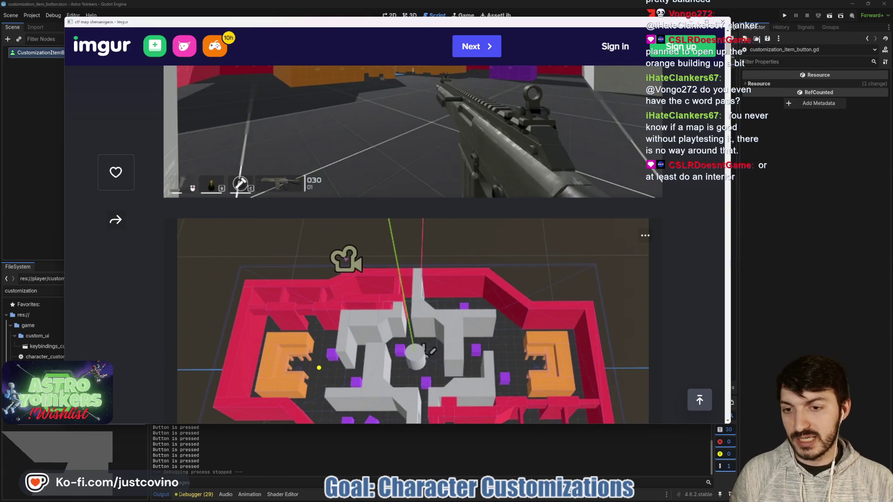
drag(309, 365, 315, 371)
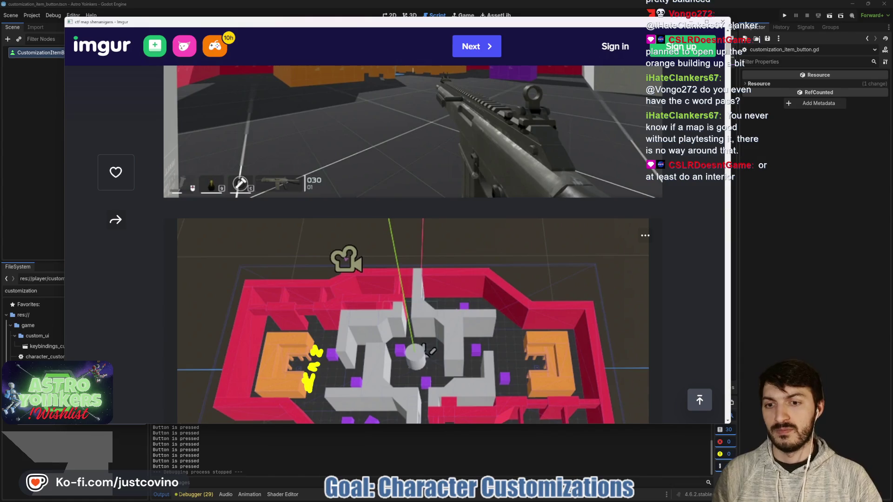
scroll(393, 303, down, 2)
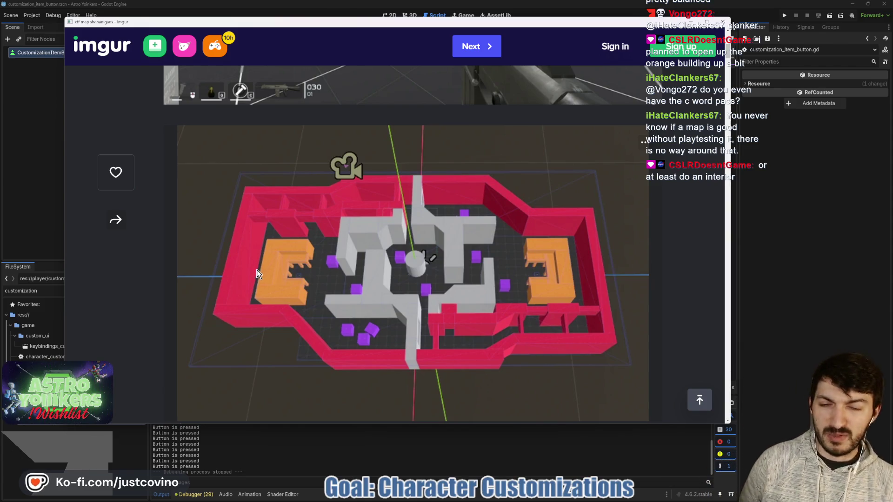
scroll(369, 259, down, 2)
scroll(369, 259, up, 2)
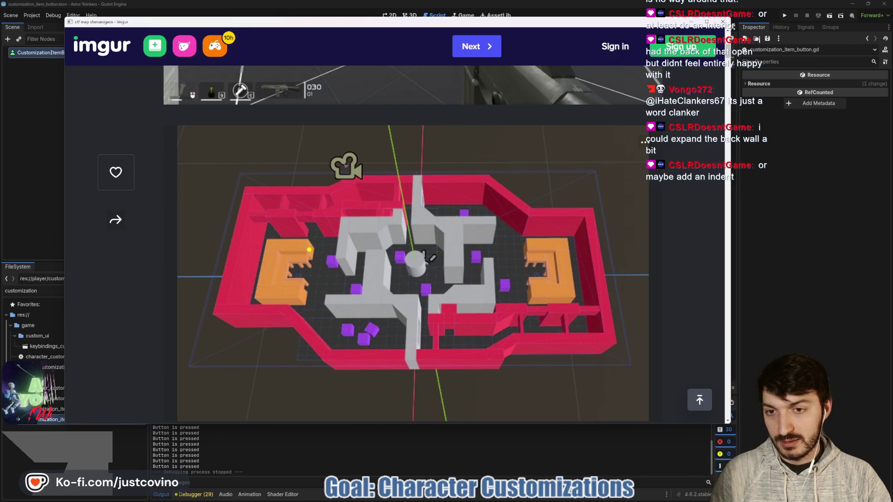
mouse_move(306, 250)
mouse_down()
mouse_move(321, 268)
mouse_move(300, 287)
mouse_move(316, 283)
mouse_up()
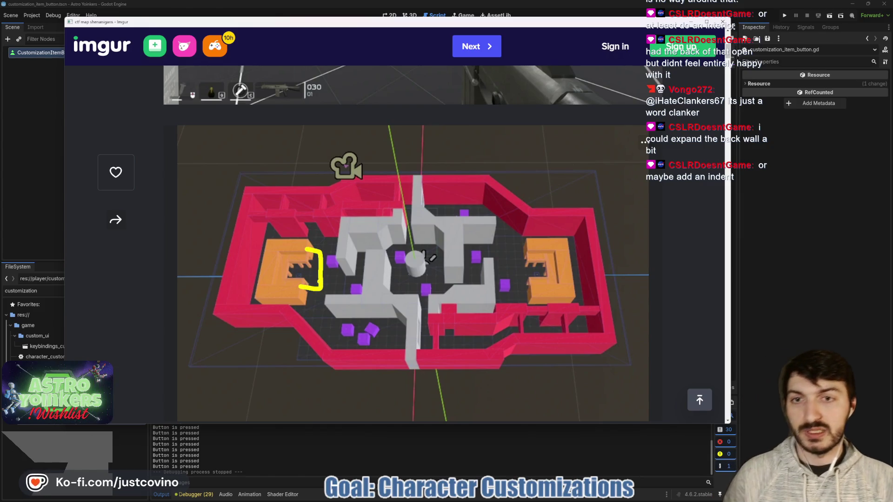
Step: Sketch lines along the orange wall and a stick figure, undo parts, then clear all annotations
scroll(380, 253, up, 5)
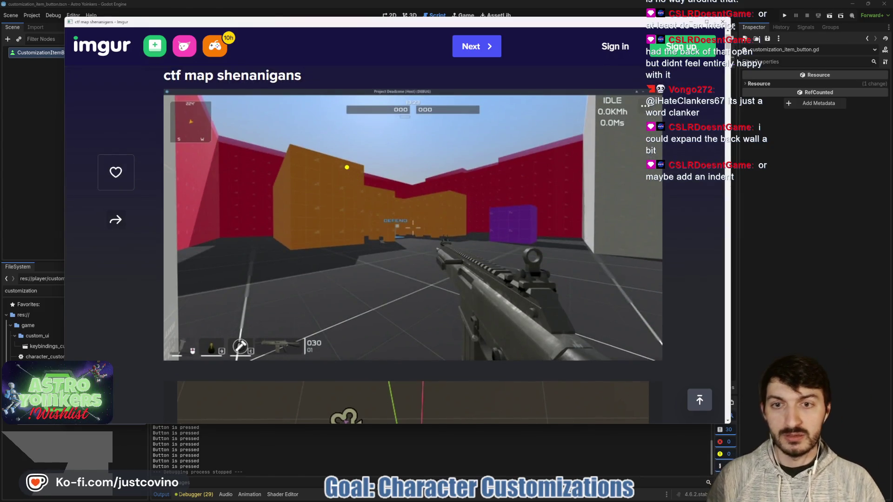
drag(347, 167, 457, 192)
mouse_move(358, 179)
mouse_down()
mouse_move(455, 196)
mouse_move(445, 196)
mouse_up()
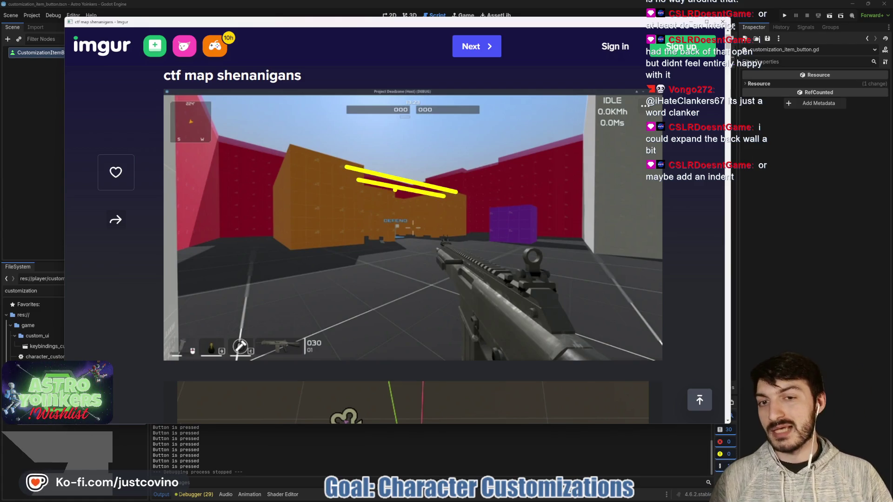
mouse_move(375, 180)
mouse_down()
mouse_move(442, 187)
mouse_move(358, 184)
mouse_move(463, 196)
mouse_up()
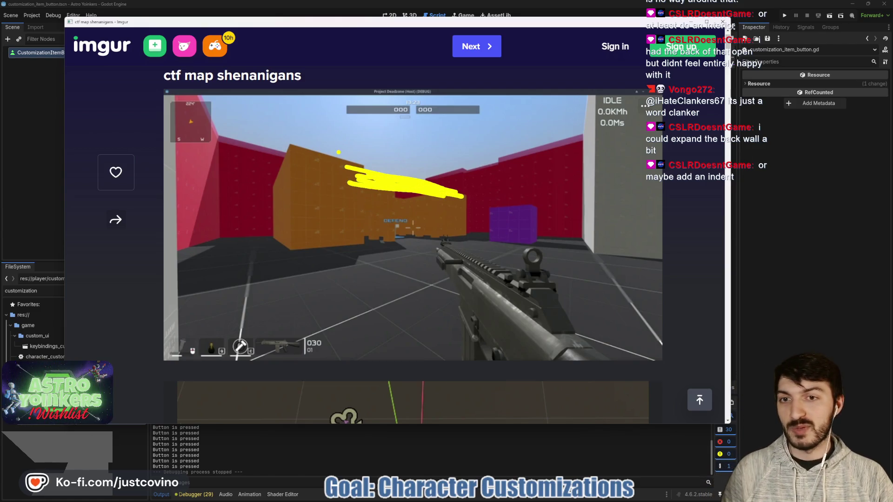
mouse_move(396, 144)
mouse_down()
mouse_move(403, 156)
mouse_move(396, 143)
mouse_move(388, 173)
mouse_move(374, 168)
mouse_up()
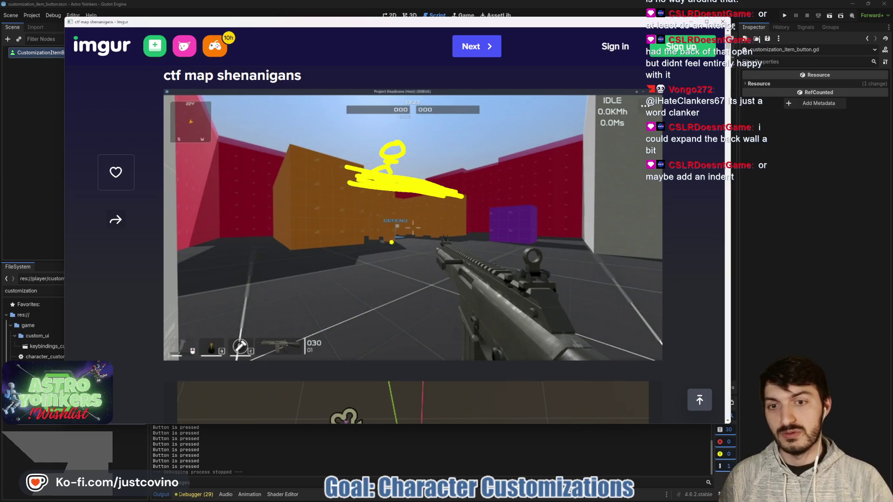
drag(371, 240, 362, 238)
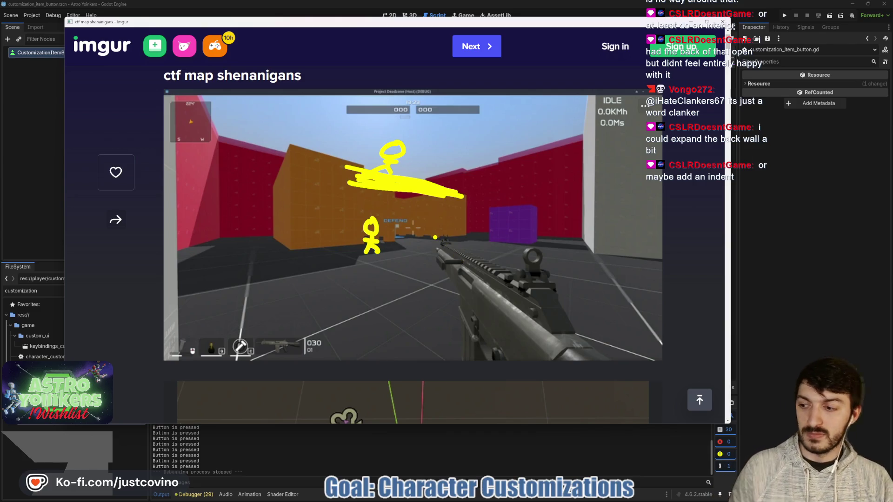
key(ctrl+z)
key(ctrl+z)
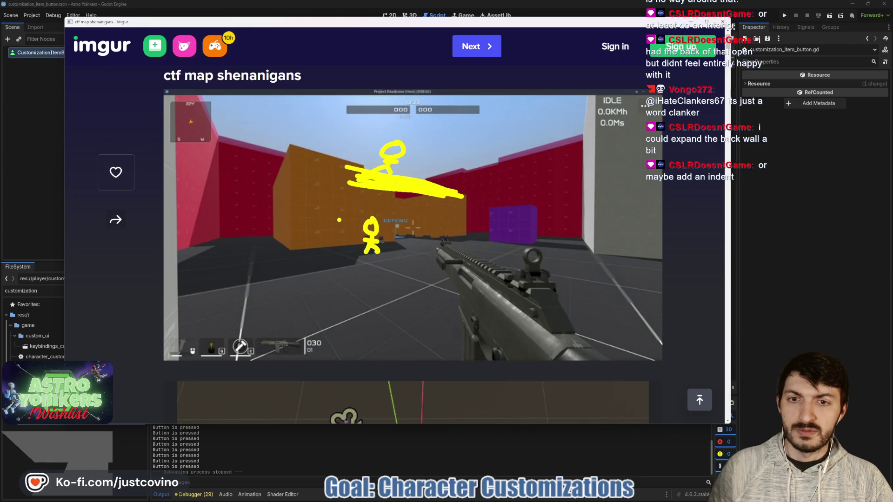
key(ctrl+z)
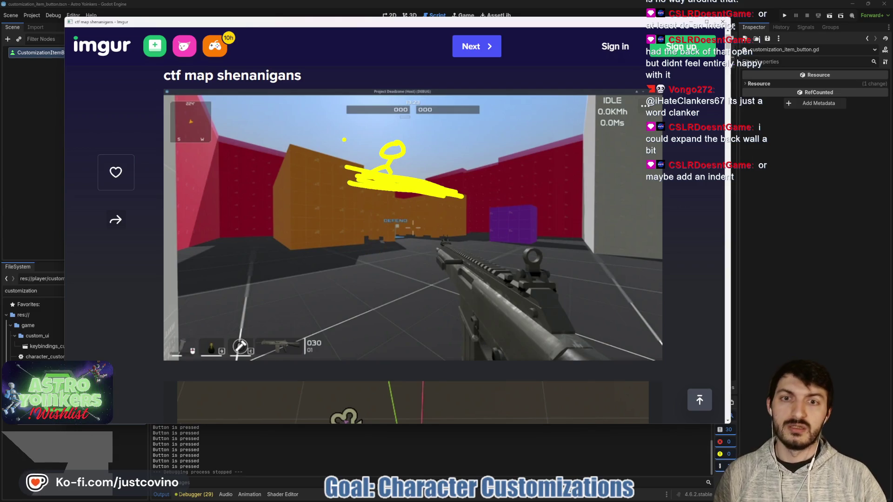
key(ctrl+z)
key(ctrl+z)
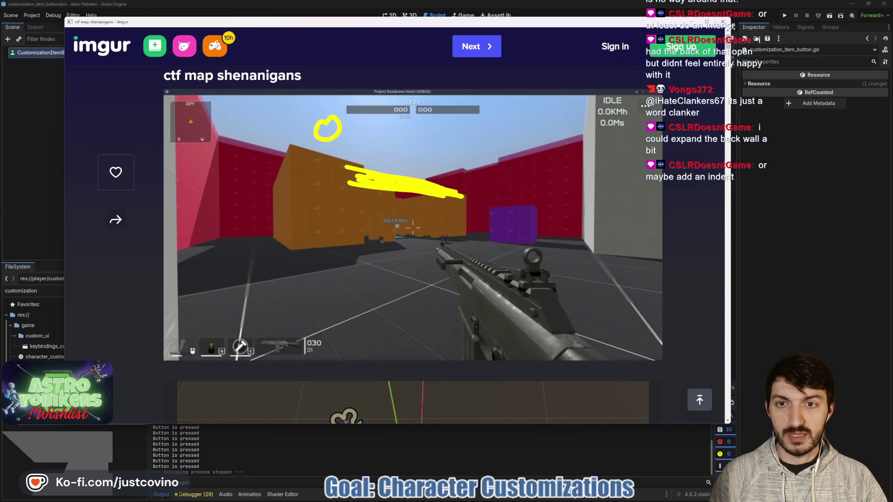
mouse_move(379, 220)
mouse_down()
mouse_move(367, 239)
mouse_move(378, 222)
mouse_move(379, 254)
mouse_up()
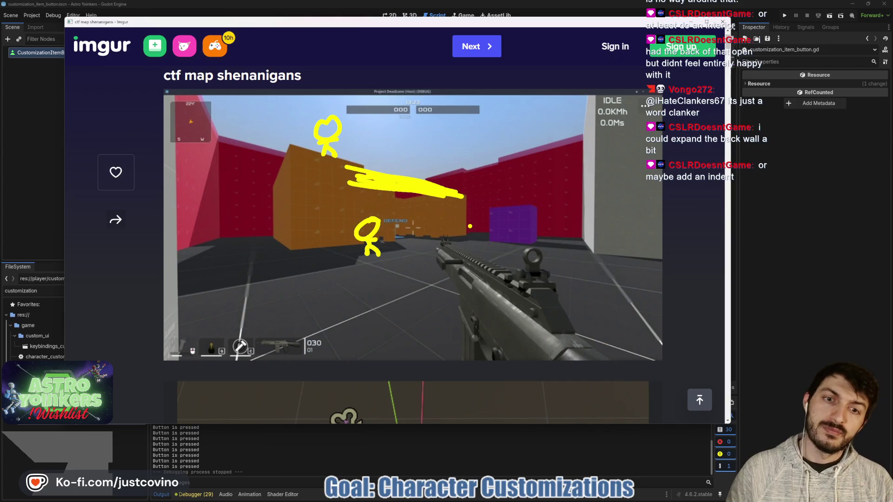
key(Escape)
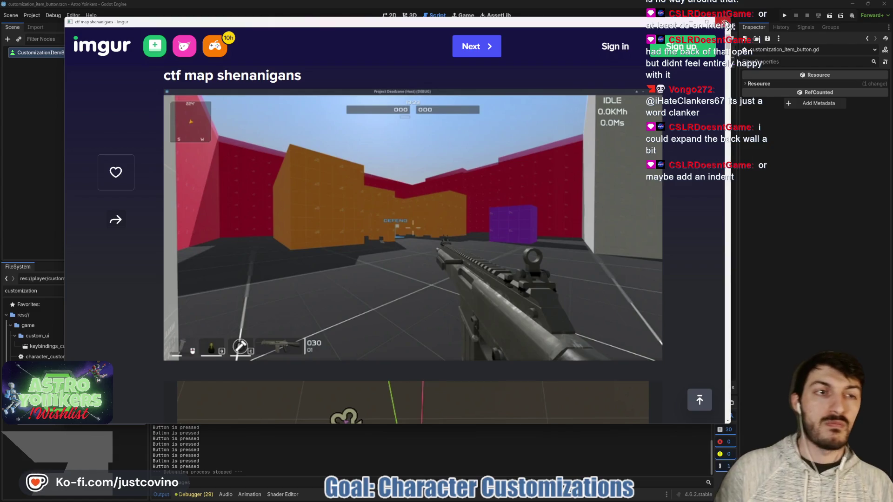
Step: Back in Godot, select the CustomizationItemButton node to show its Icon Behavior properties
key(alt+Tab)
click(534, 260)
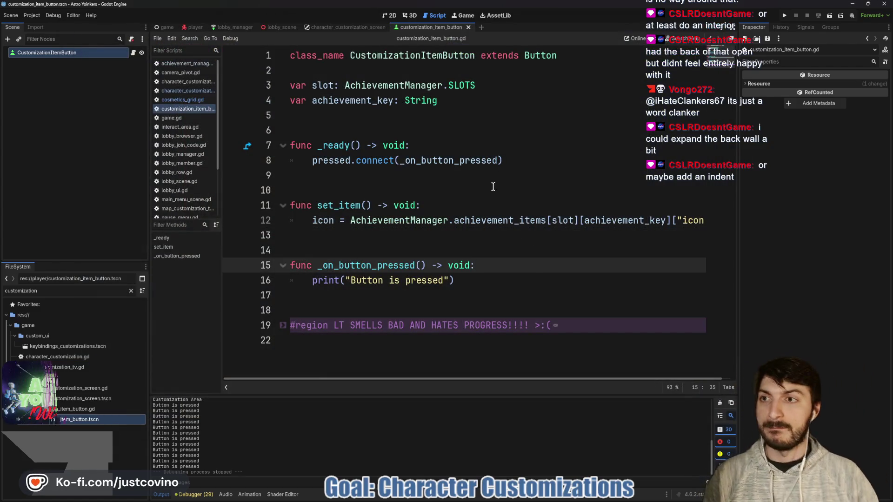
click(47, 52)
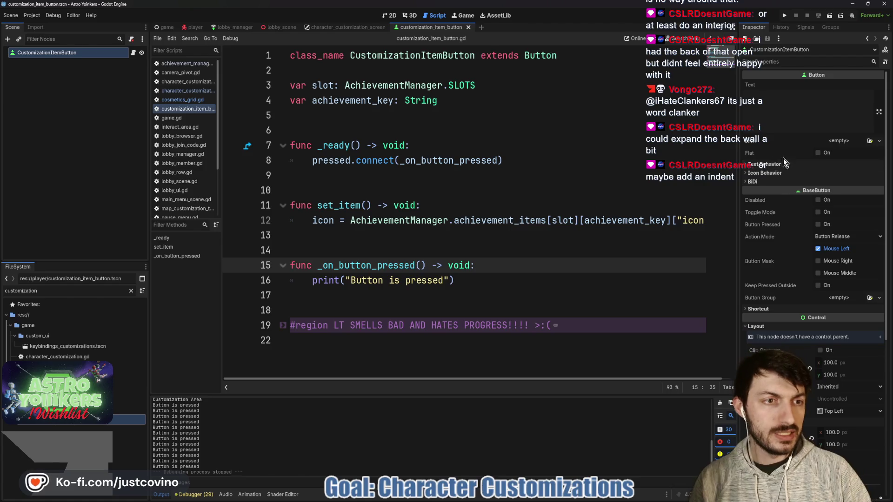
click(768, 173)
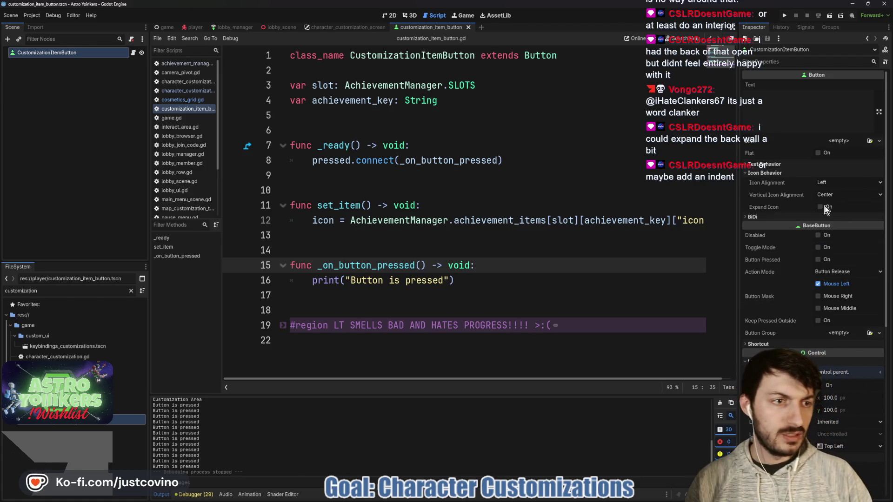
Step: Turn on Expand Icon and set the icon alignment to Center
click(819, 207)
click(827, 182)
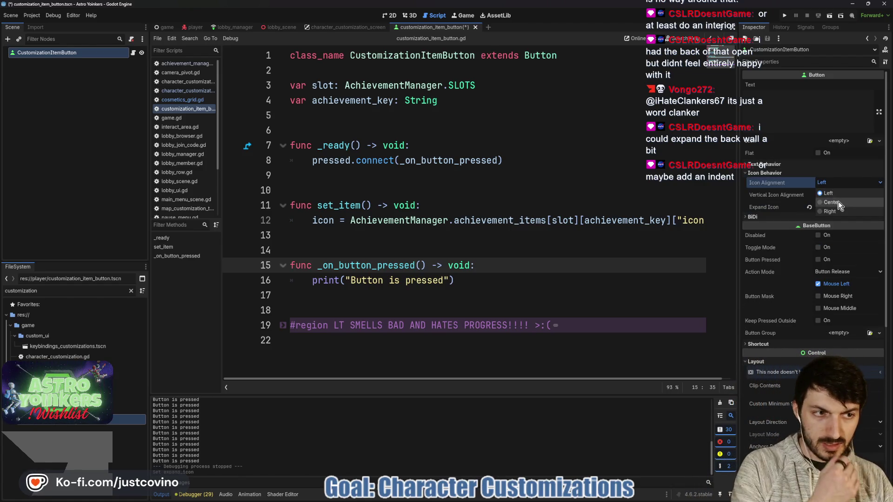
click(838, 202)
click(842, 194)
click(827, 218)
Step: Save the scene and run the project to test the buttons
click(594, 173)
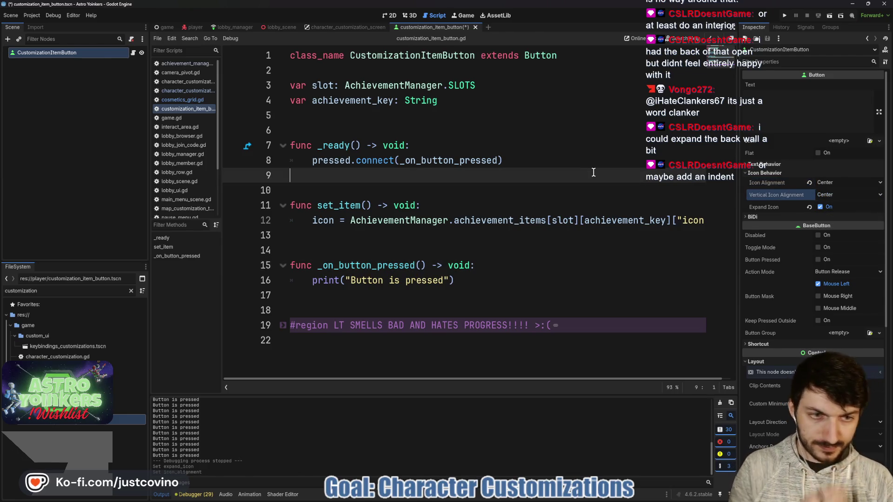
key(ctrl+s)
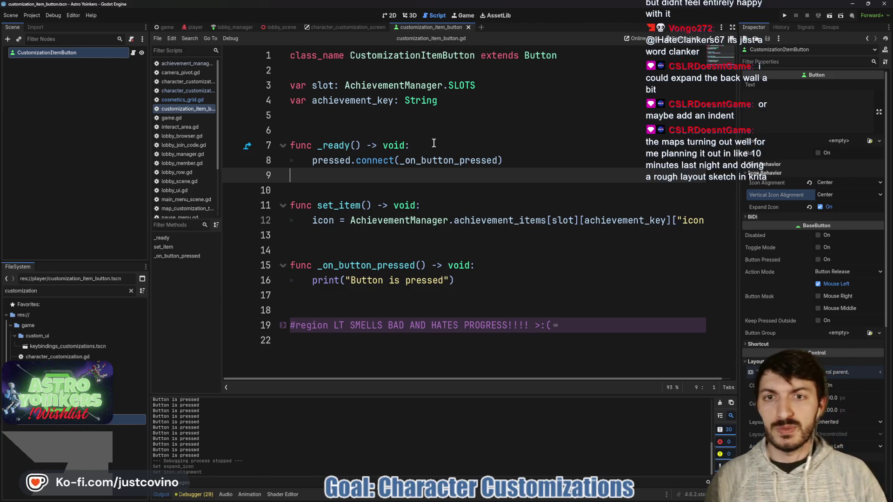
double_click(347, 101)
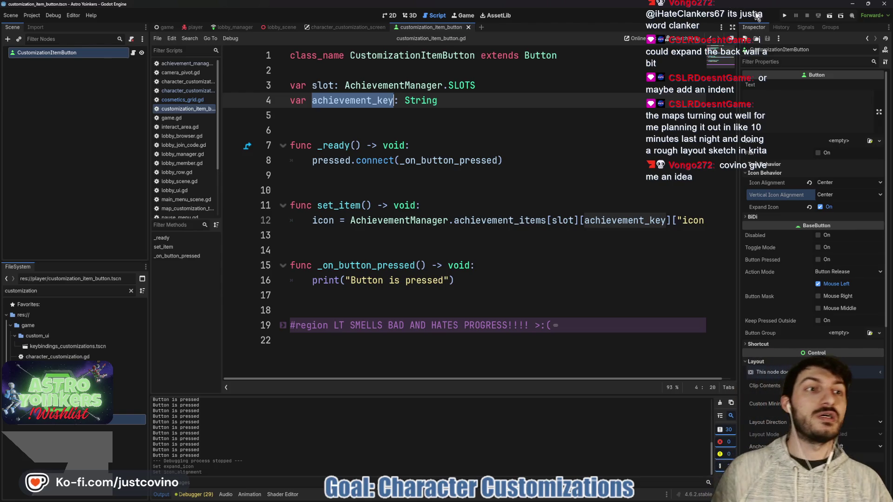
click(785, 15)
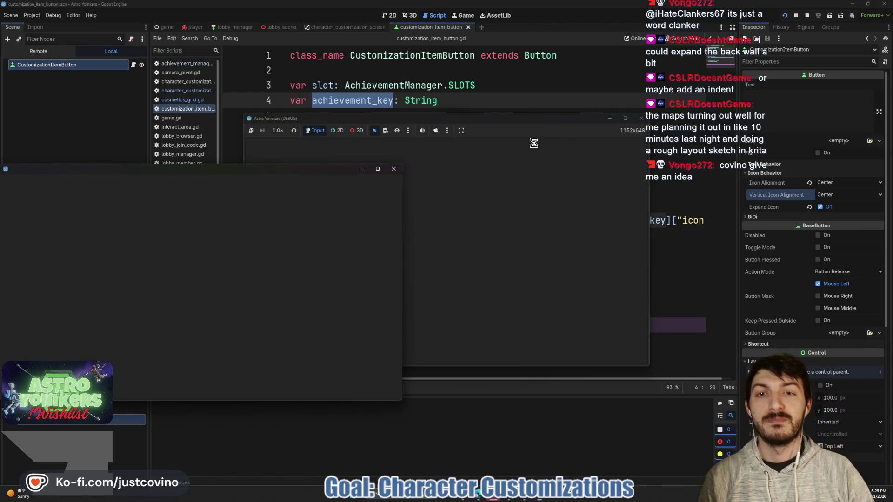
Step: Close the extra game window, enlarge the main one, and host a private lobby
click(393, 168)
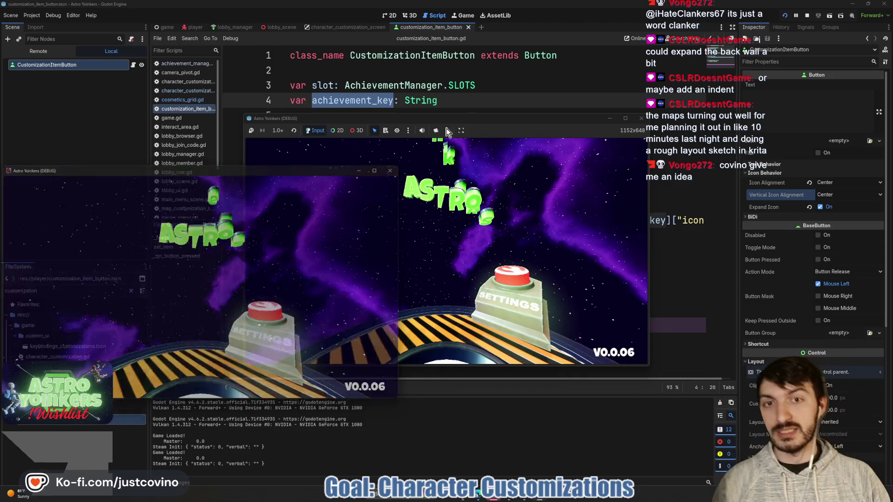
drag(476, 118, 313, 69)
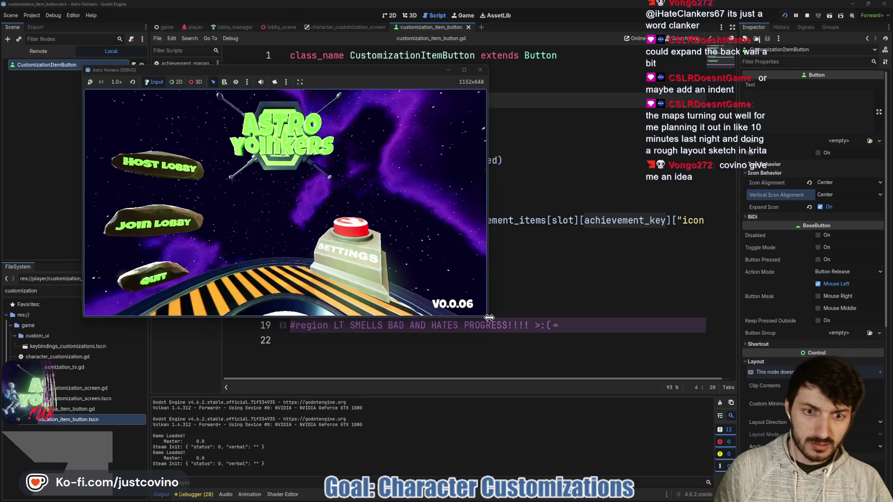
drag(487, 317, 744, 449)
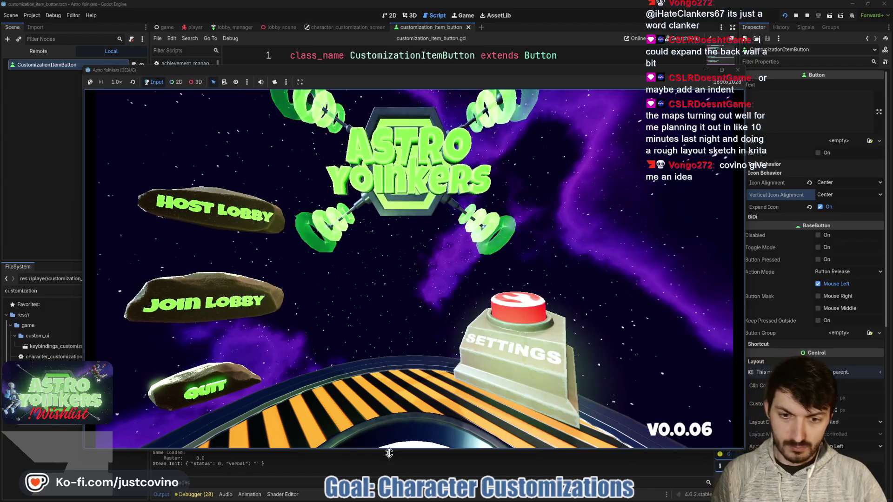
drag(372, 448, 367, 464)
click(225, 212)
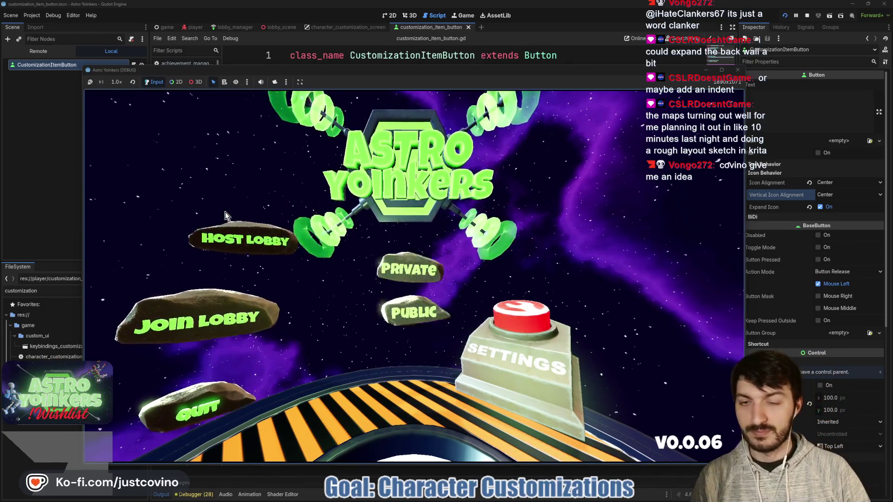
click(389, 207)
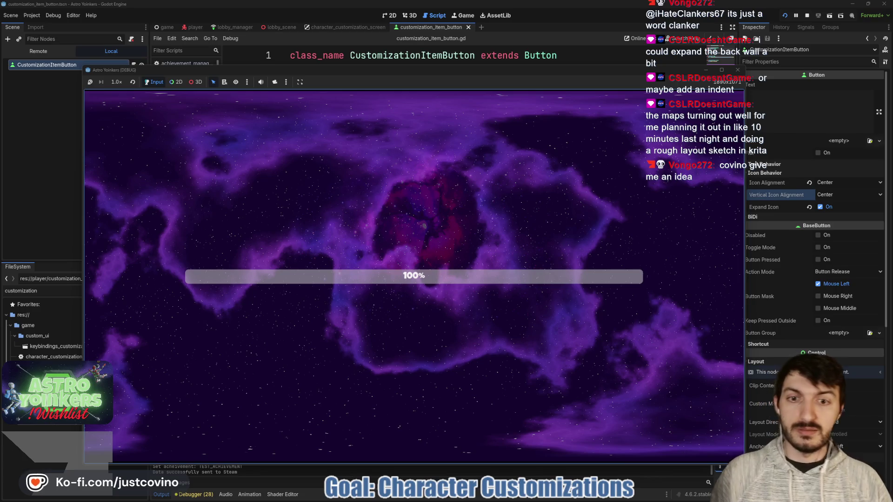
Step: Walk the character forward into the locker room and press E at the customization station
key(w)
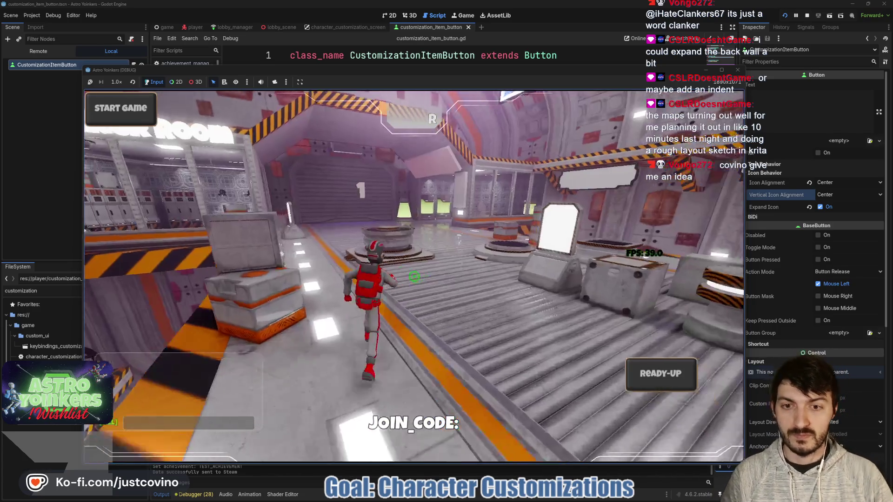
key(w)
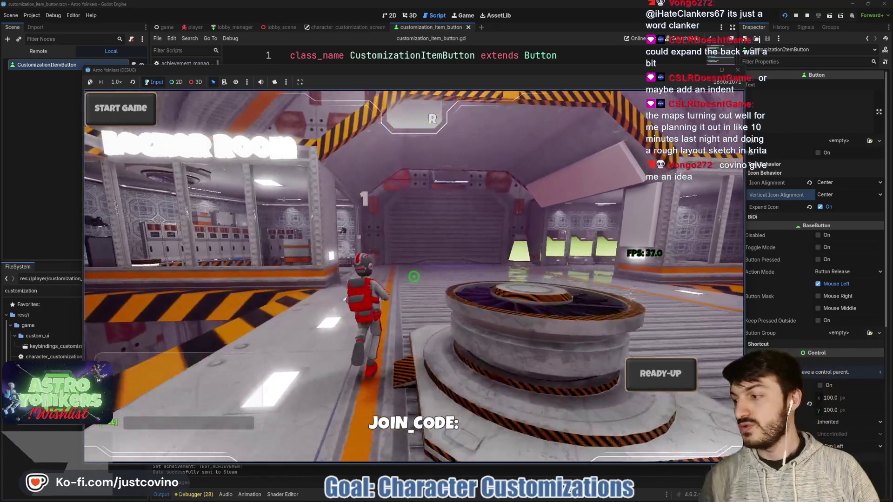
key(w)
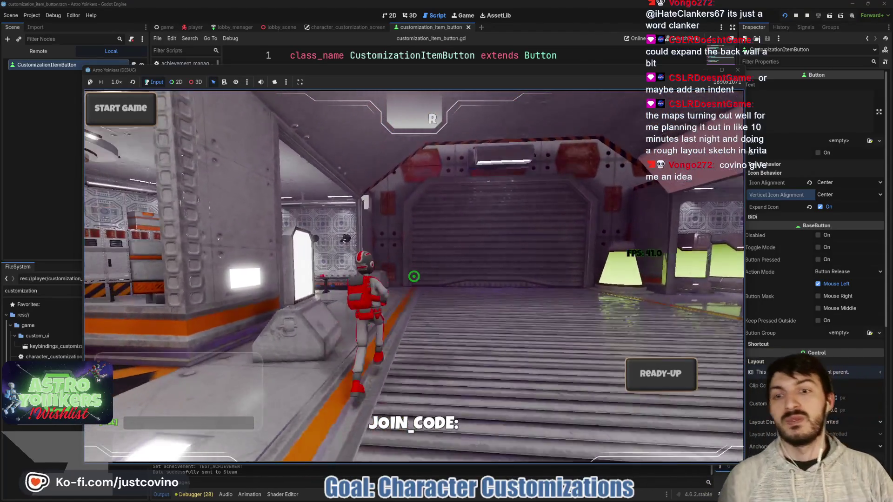
key(w)
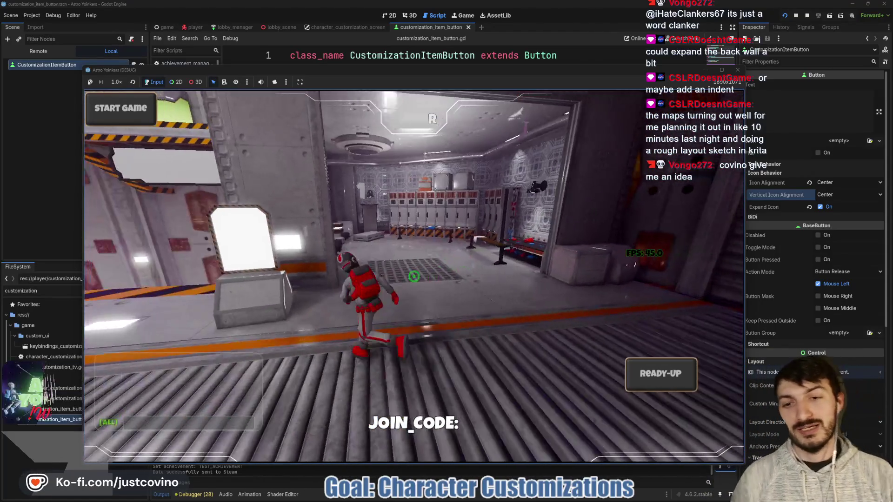
key(w)
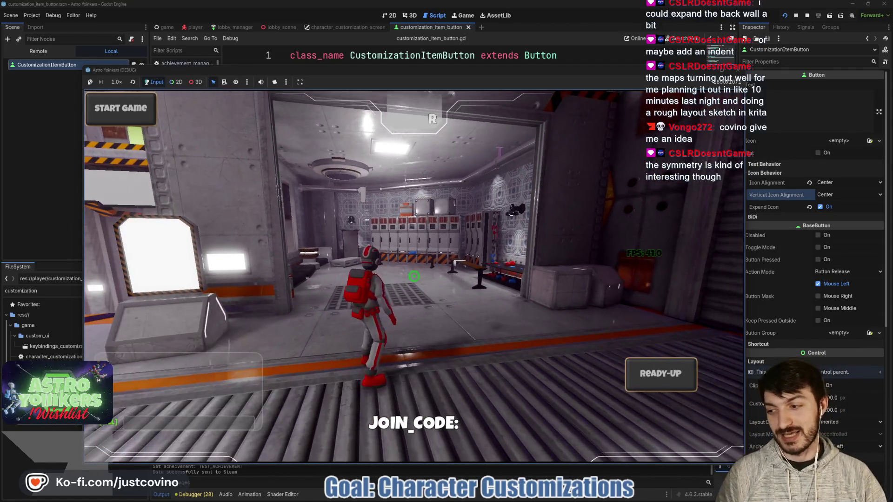
key(w)
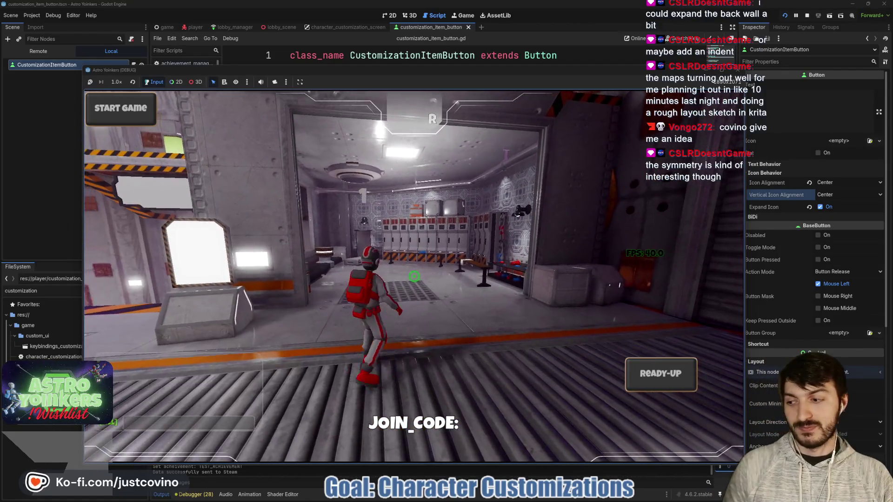
key(w)
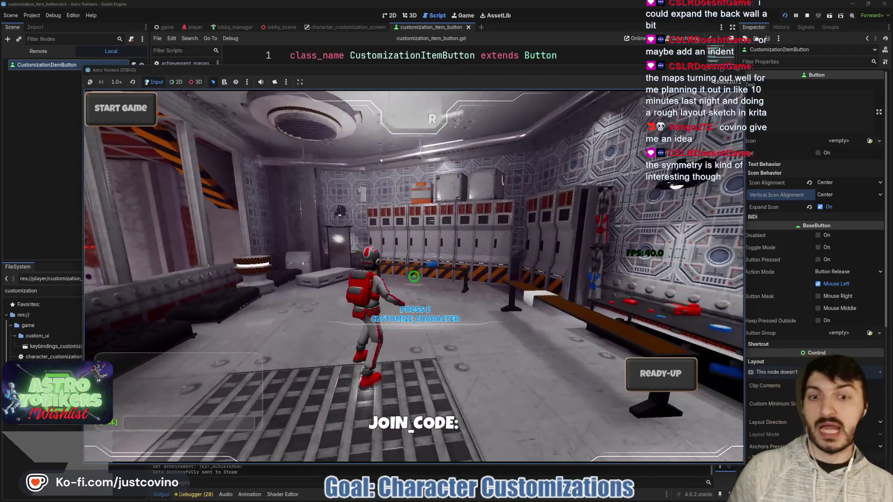
key(e)
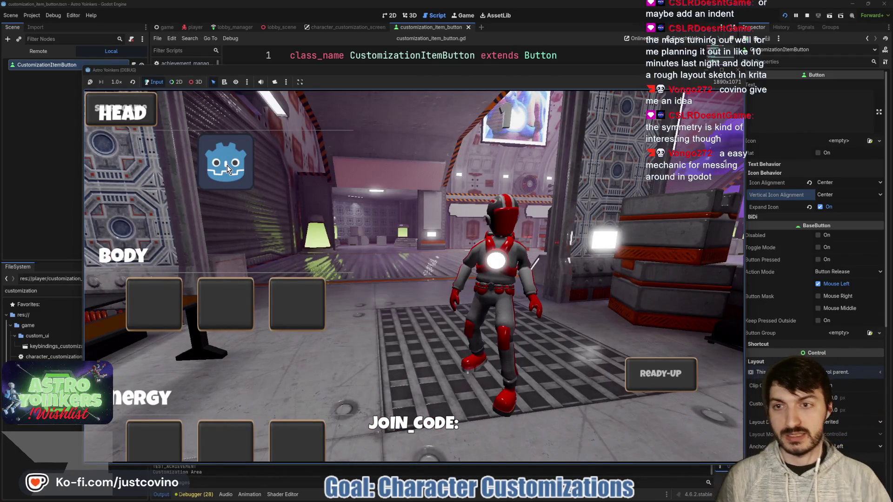
Step: Press the Godot icon item button to print 'Button is pressed', then stop the game
click(234, 167)
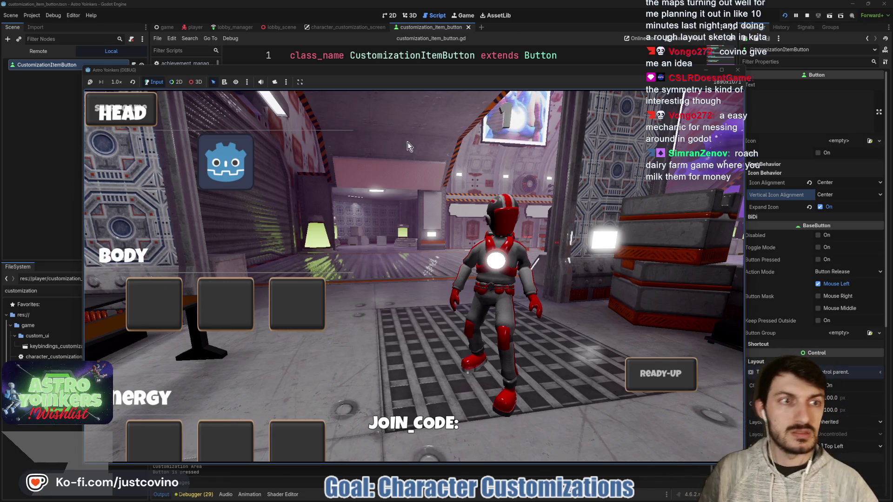
click(806, 16)
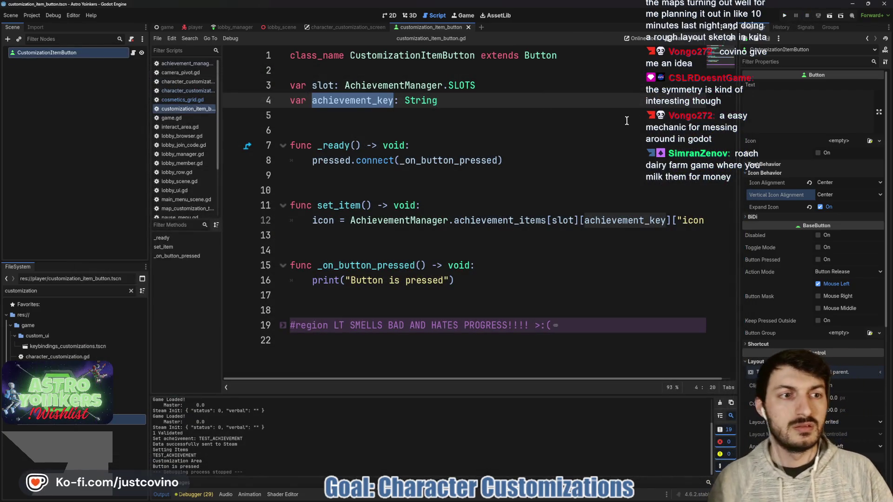
click(558, 146)
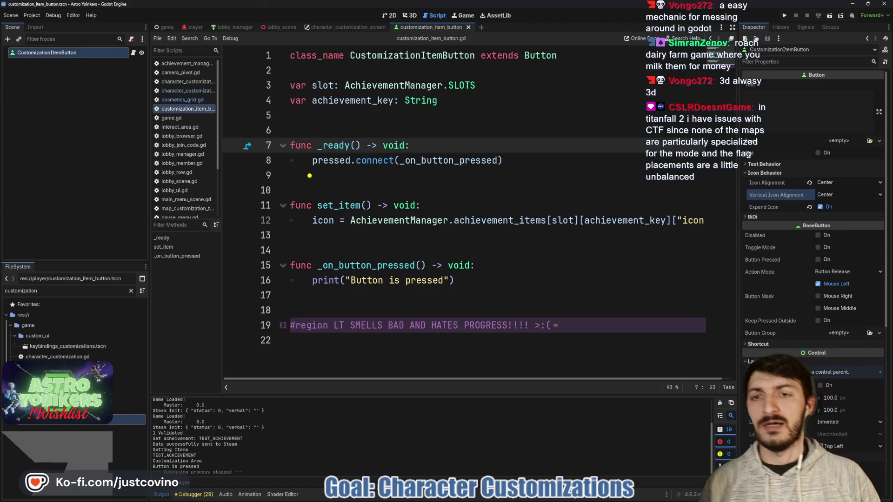
drag(309, 176, 524, 384)
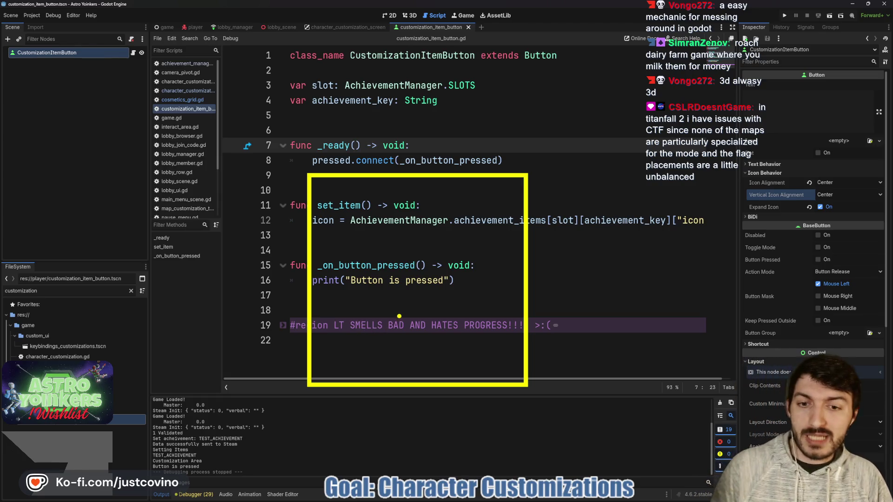
drag(388, 348, 396, 377)
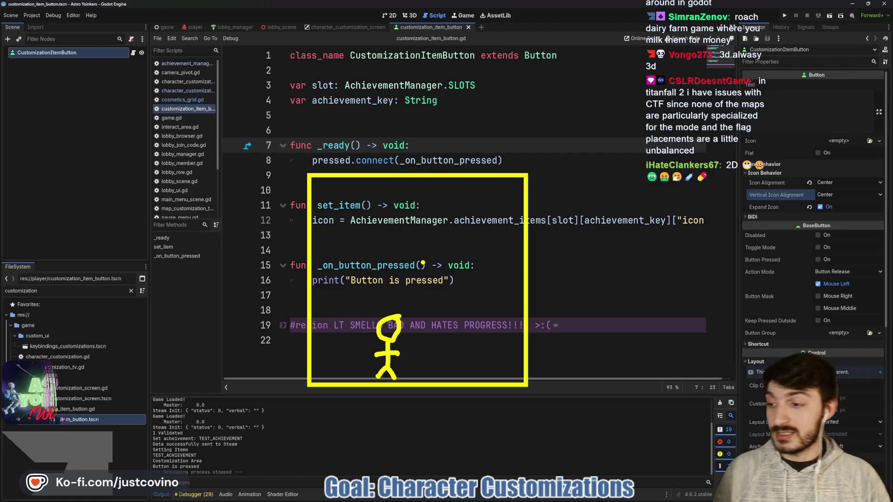
key(Escape)
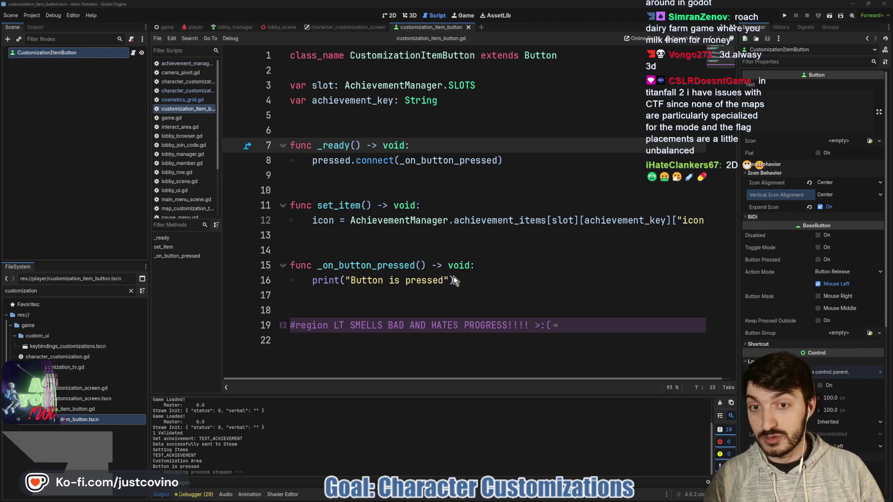
click(498, 499)
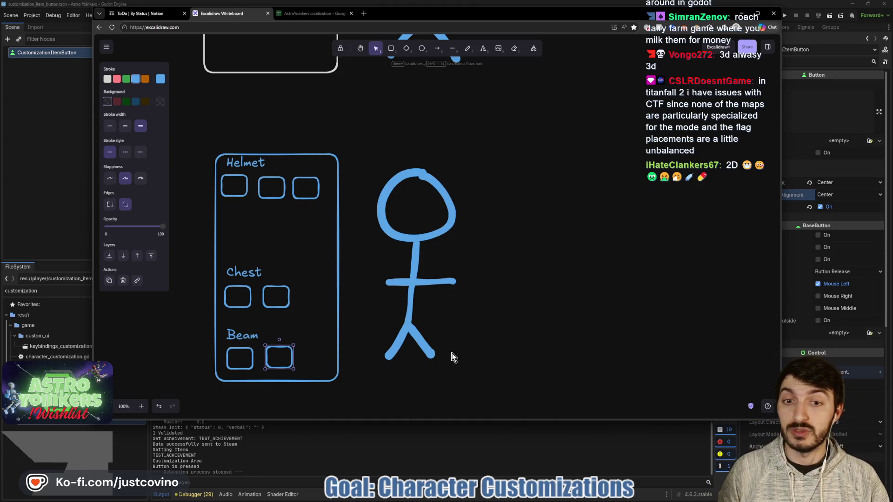
click(419, 459)
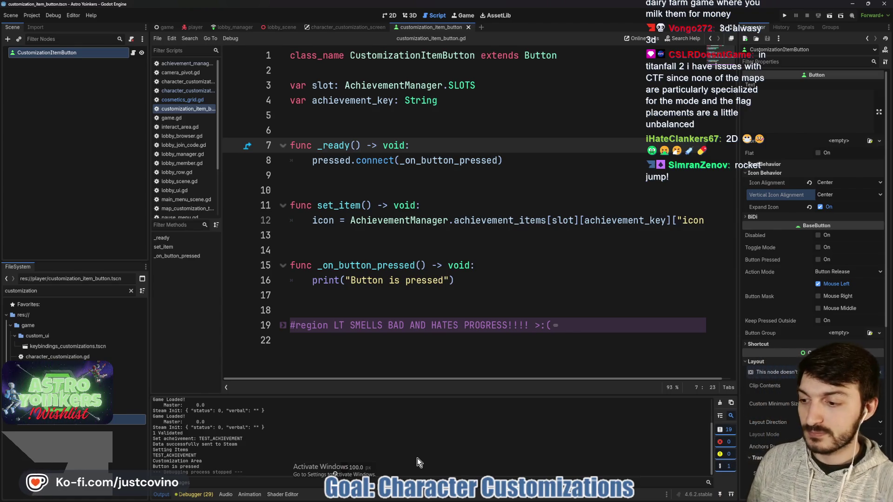
Step: Change the _ready connection to toggled.connect with the handler _on_button_toggled
click(402, 234)
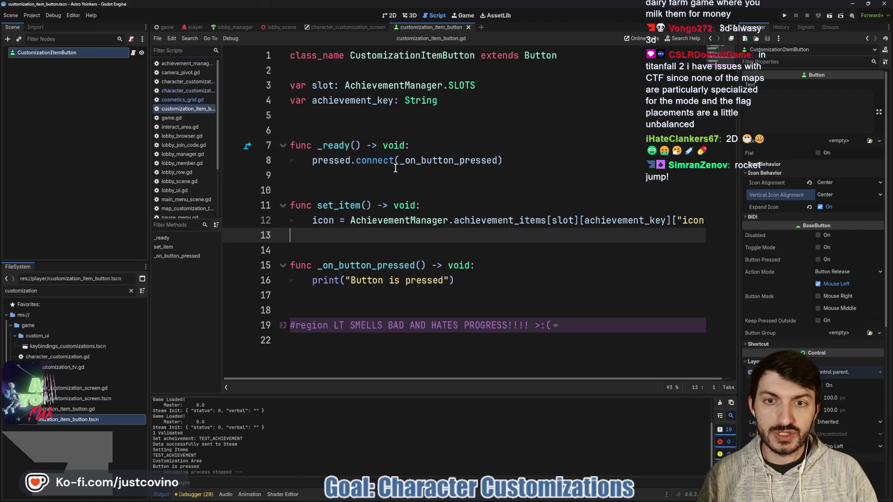
drag(514, 158, 305, 162)
text(toggled.)
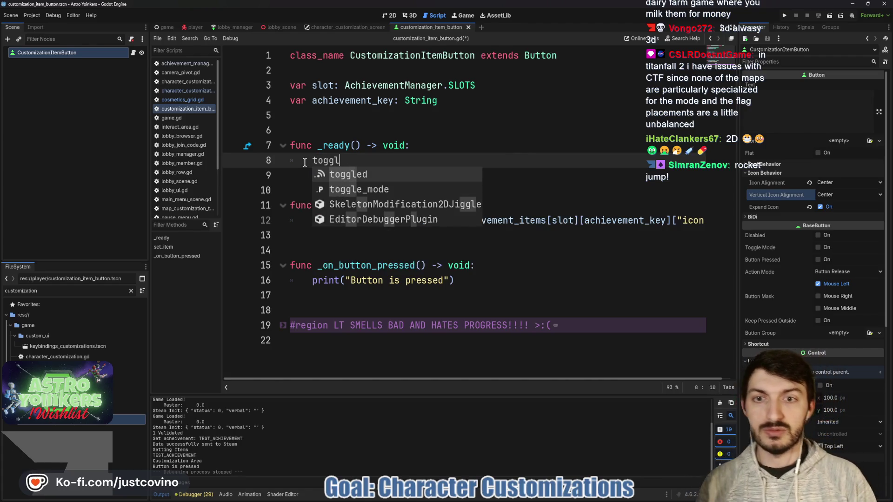
key(Return)
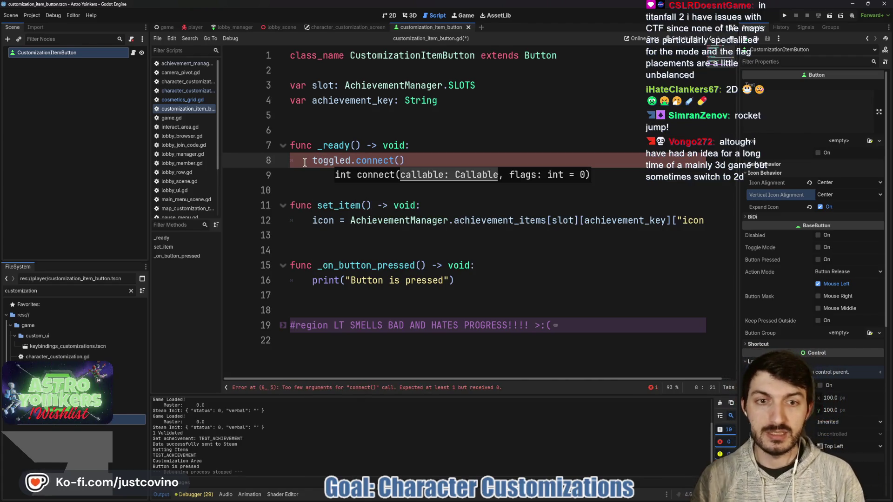
text(_on_button_to)
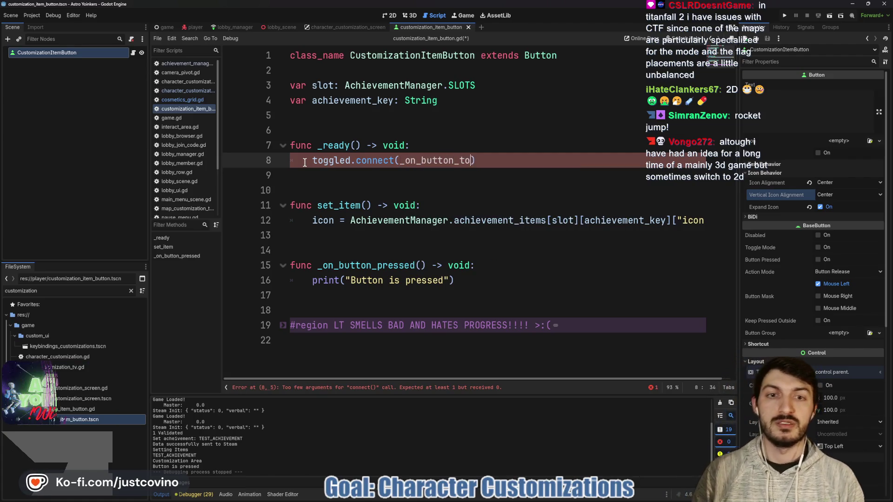
text(ggled)
Step: Rename the handler function to _on_button_toggled and select 'pressed' in its print message
drag(414, 265, 378, 265)
text(toggled)
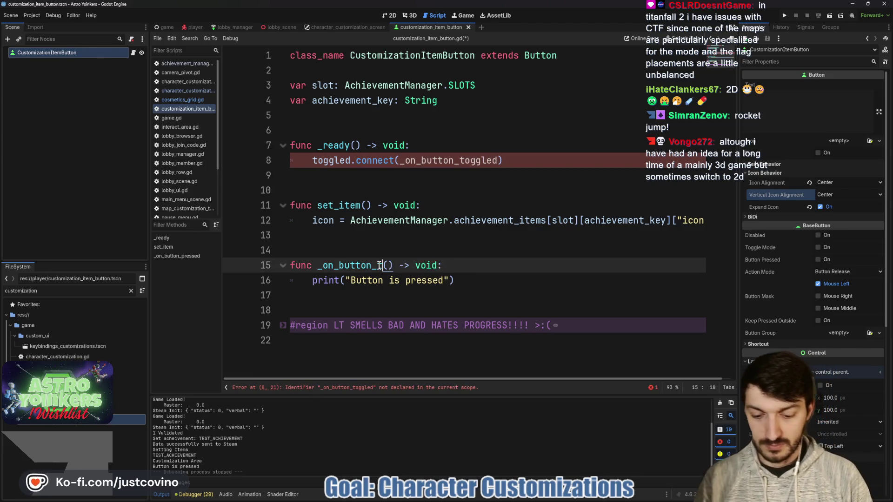
click(516, 263)
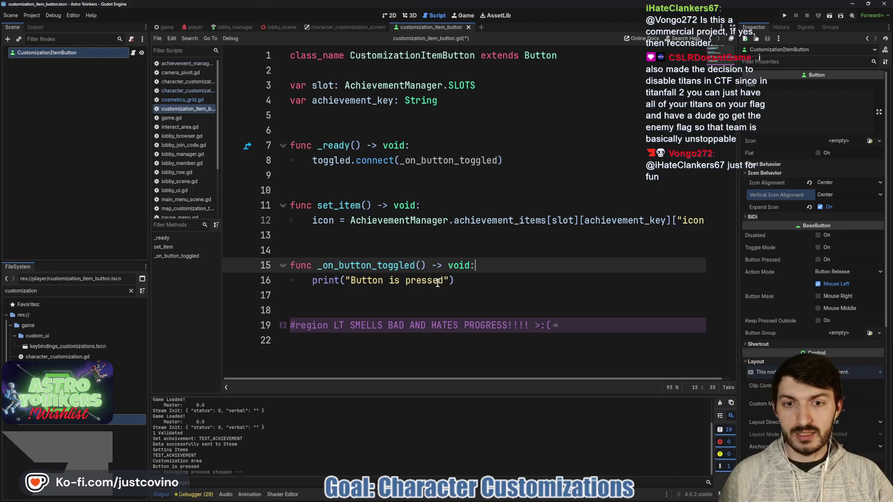
drag(443, 281, 406, 282)
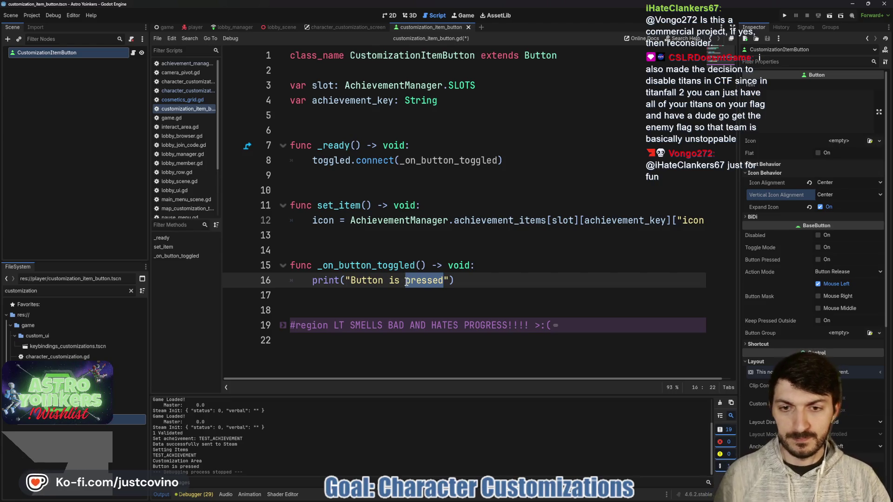
Step: Make the handler take is_toggled: bool, print "Button toggled: " with is_toggled, and save
key(BackSpace)
key(BackSpace)
key(BackSpace)
text(oggled)
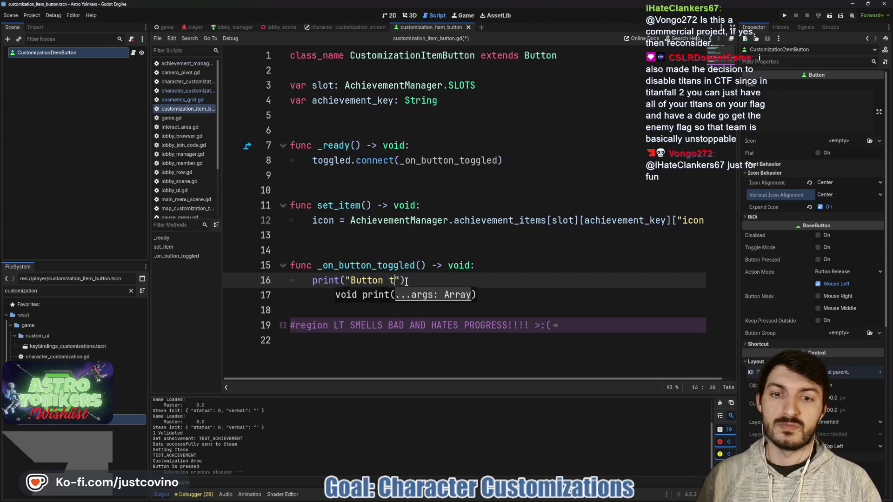
text(: ",)
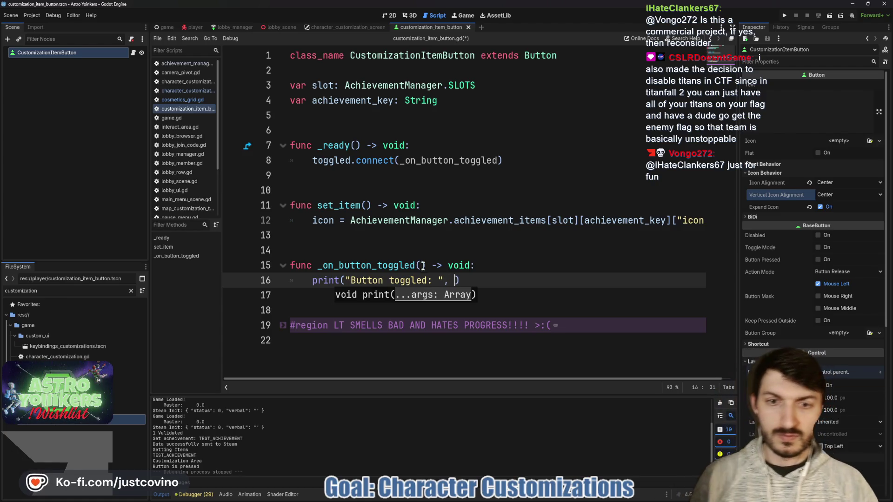
click(422, 267)
text(is)
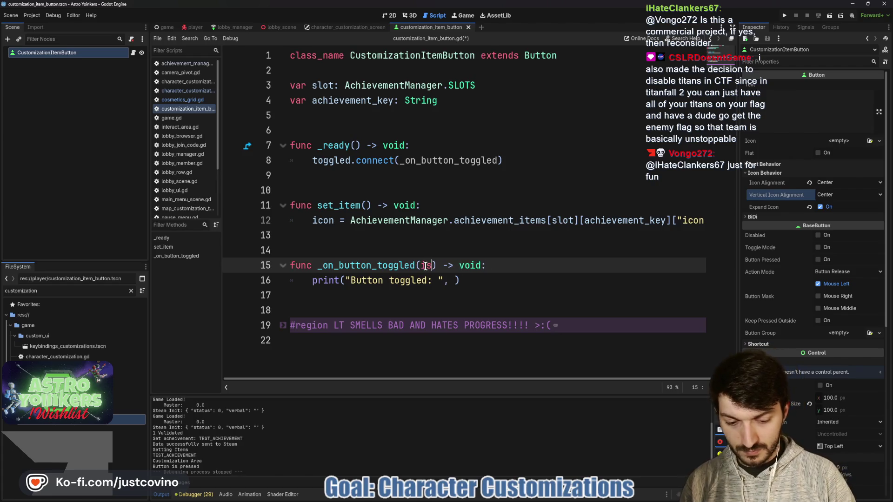
text(_toggled: boo)
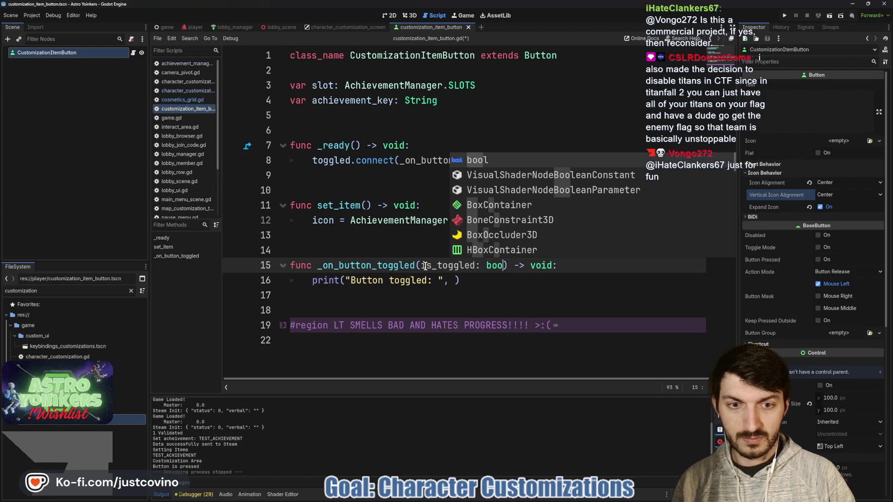
text(l)
click(455, 281)
text(is_toggled)
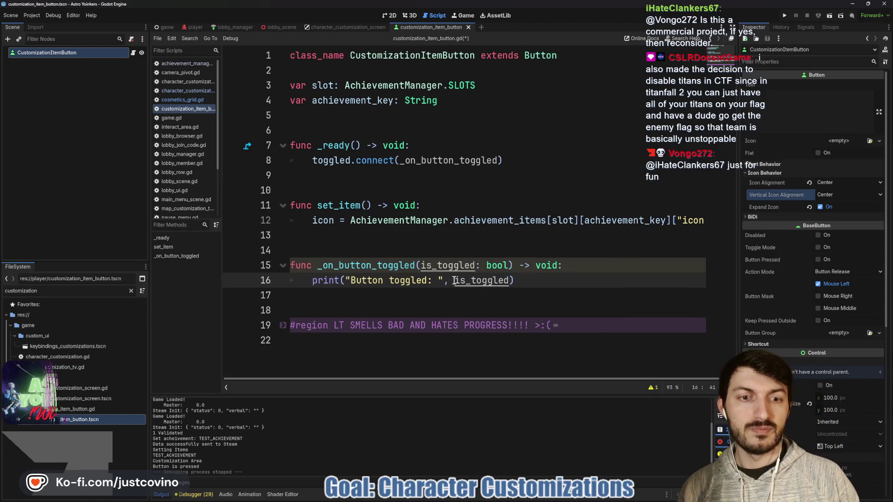
key(ctrl+s)
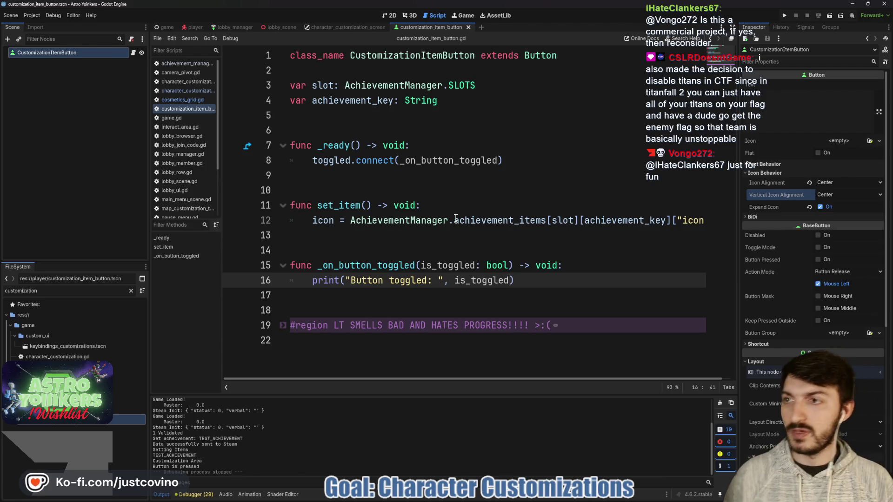
Step: Add a blank line below the print statement and bring up the Button Group choices
click(527, 283)
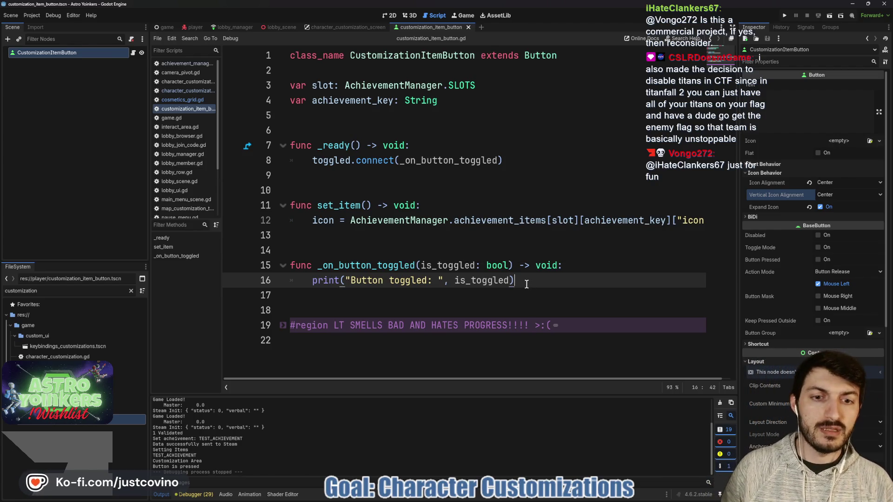
key(Return)
key(Return)
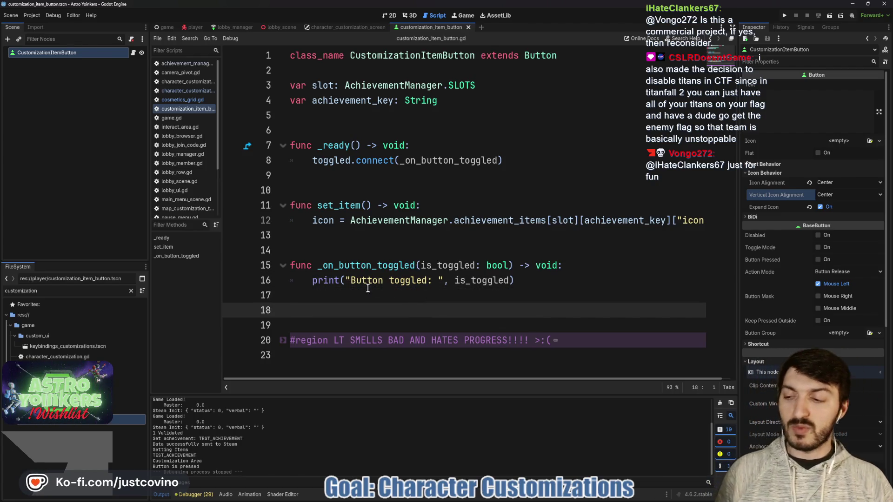
click(838, 334)
Step: Assign a New ButtonGroup, turn on Toggle Mode, and save the scene
click(860, 353)
click(544, 295)
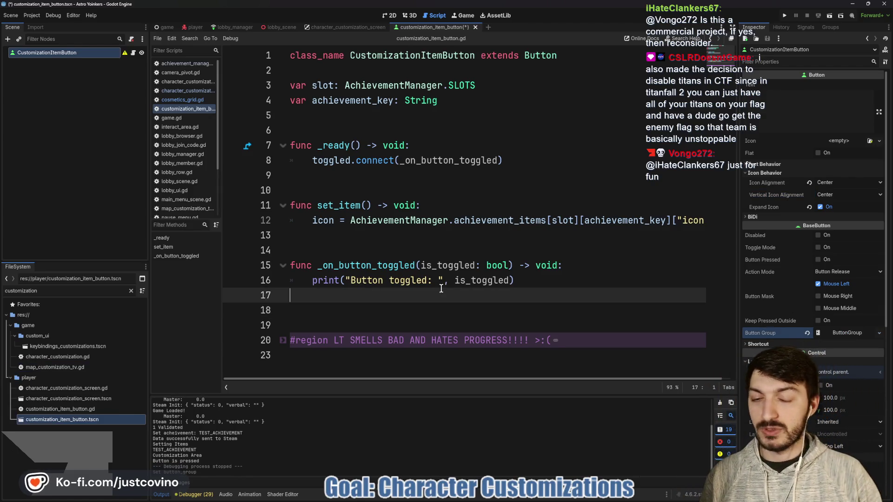
click(818, 247)
click(527, 281)
key(ctrl+s)
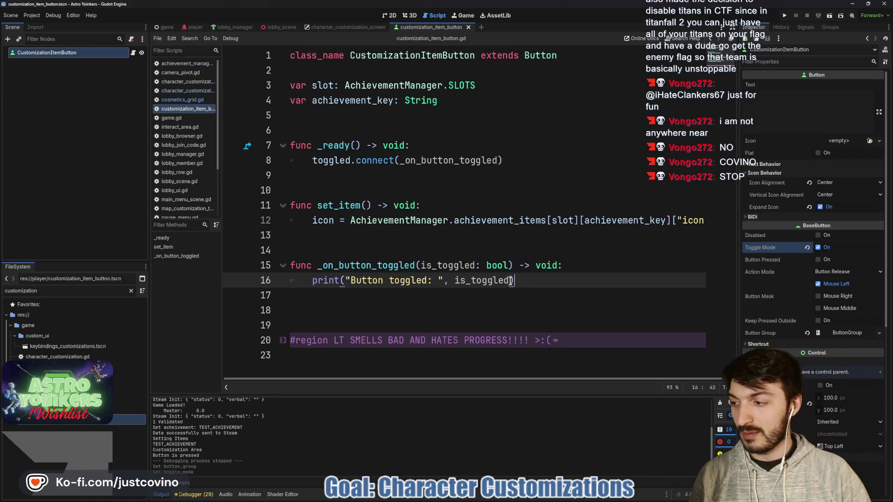
Step: Save the script again and bring up the repository's pending changes in GitHub Desktop
click(423, 309)
key(ctrl+s)
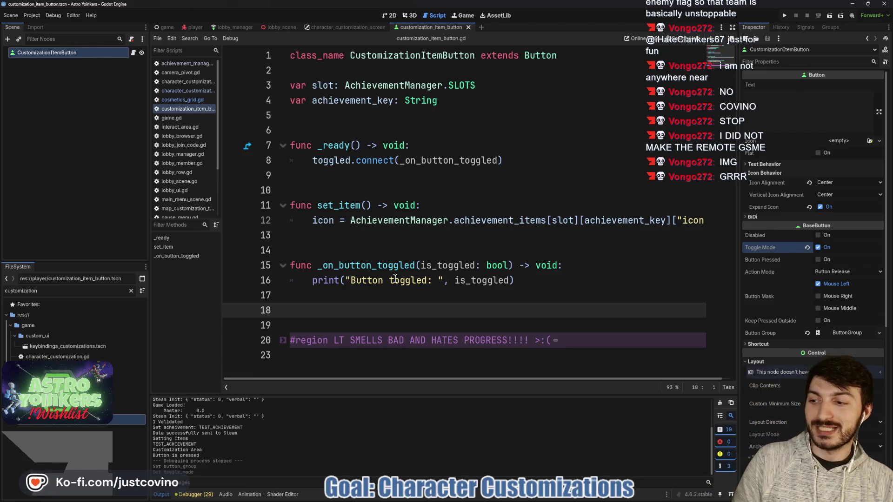
key(Up)
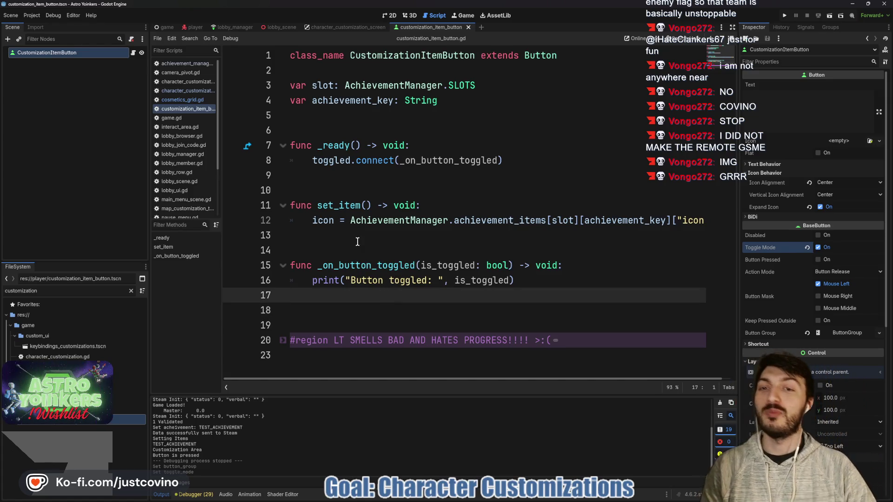
click(357, 241)
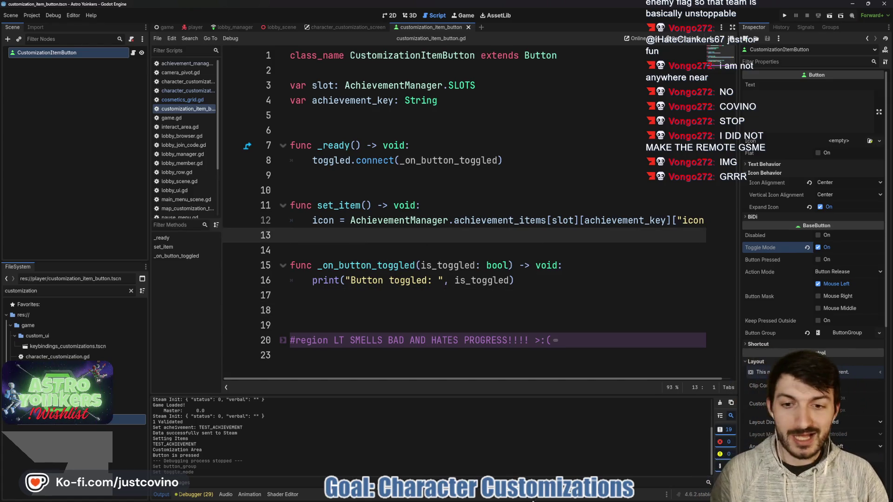
click(527, 497)
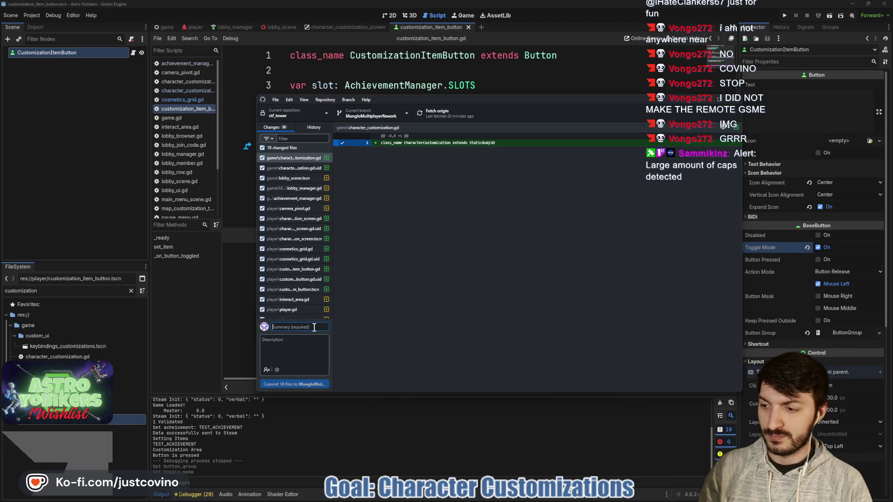
Step: Commit the 18 files as 'UI for Character Customizations' and push to origin
text(u)
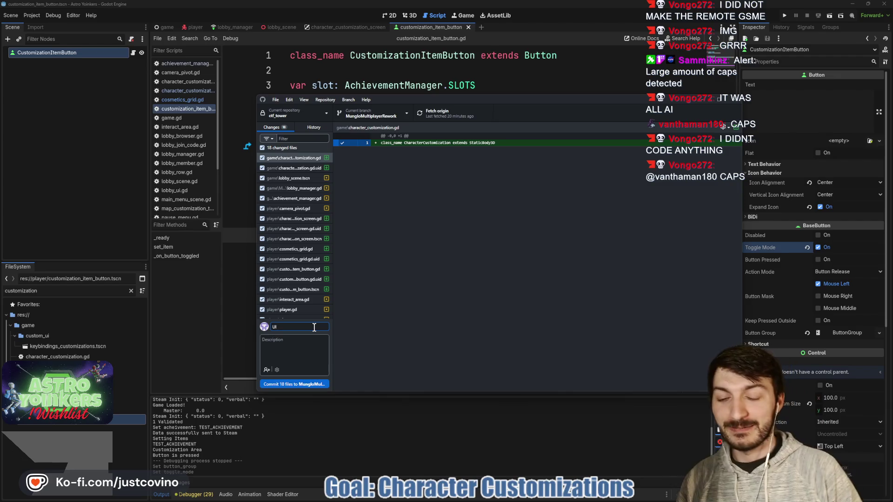
text(Charac)
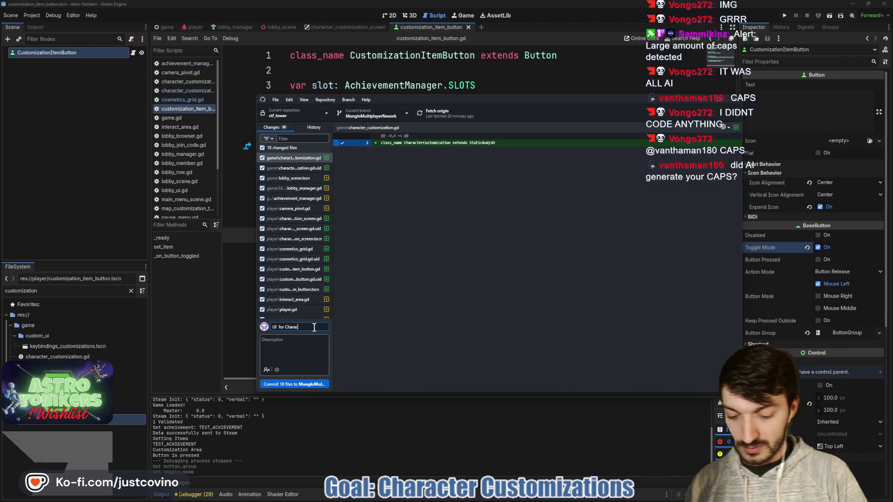
text(ter Customizations)
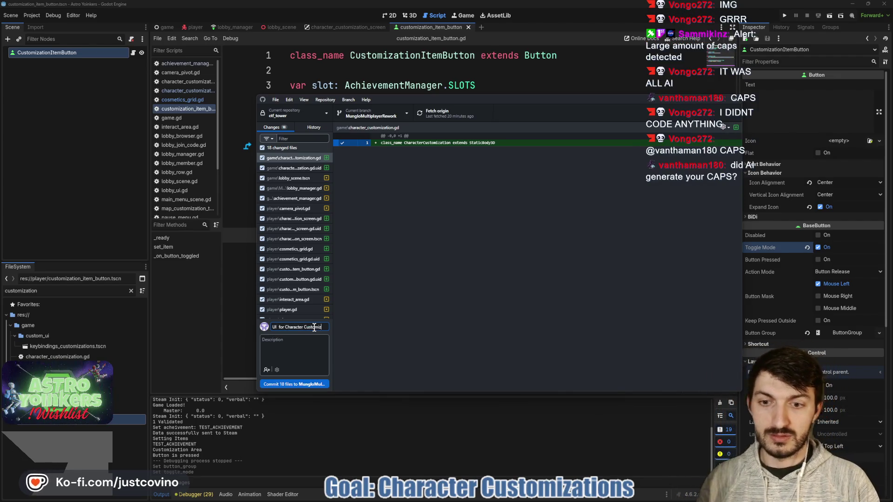
click(311, 385)
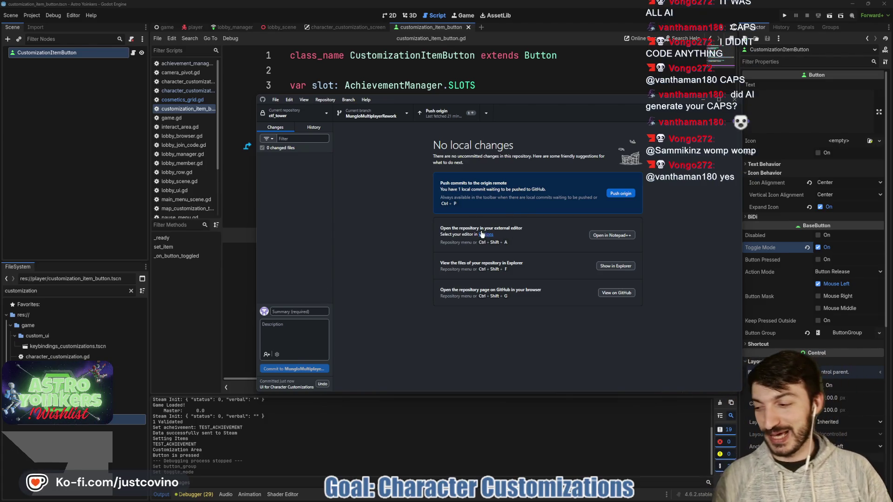
click(622, 194)
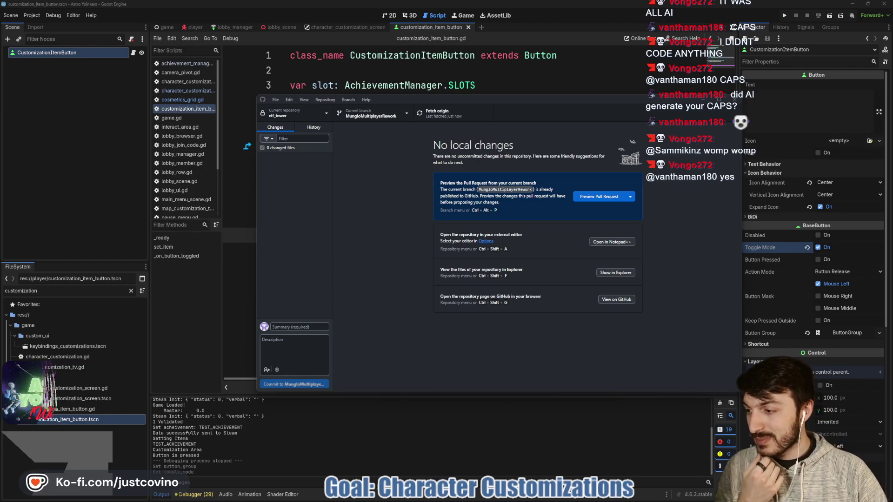
Step: Return to the Godot CustomizationItemButton script and save with Ctrl+S
click(575, 87)
click(468, 184)
key(ctrl+s)
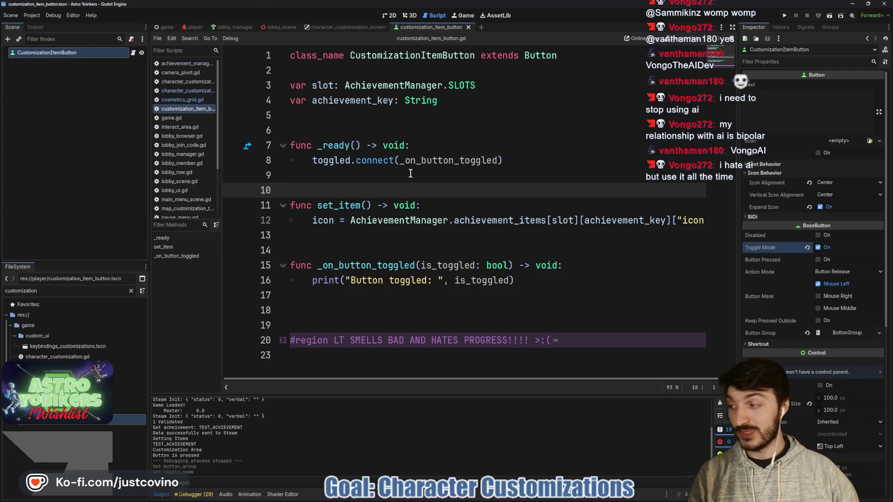
click(363, 228)
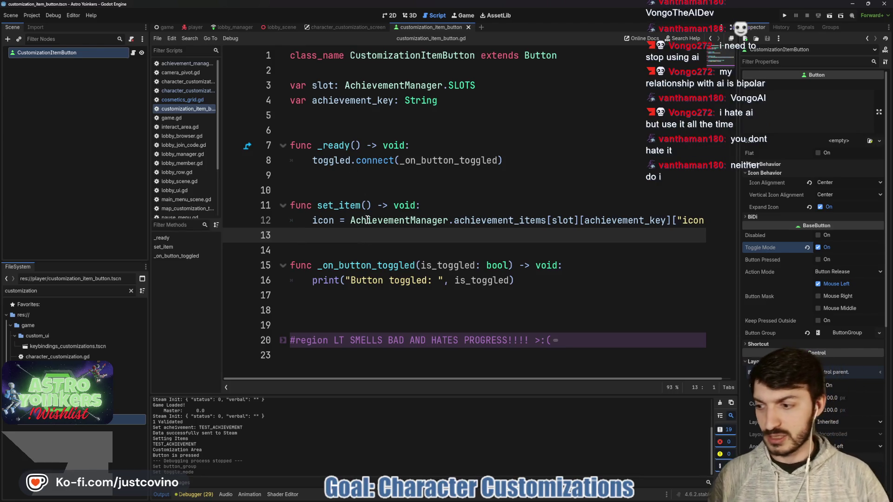
mouse_move(532, 493)
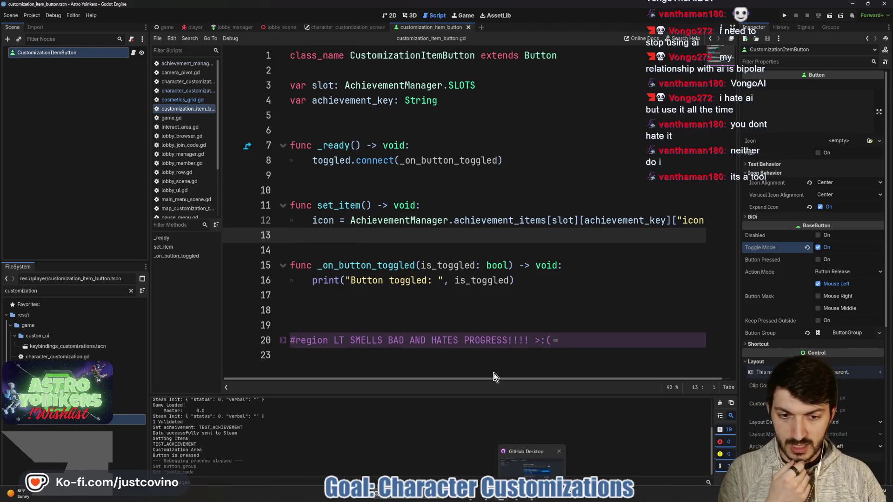
click(450, 247)
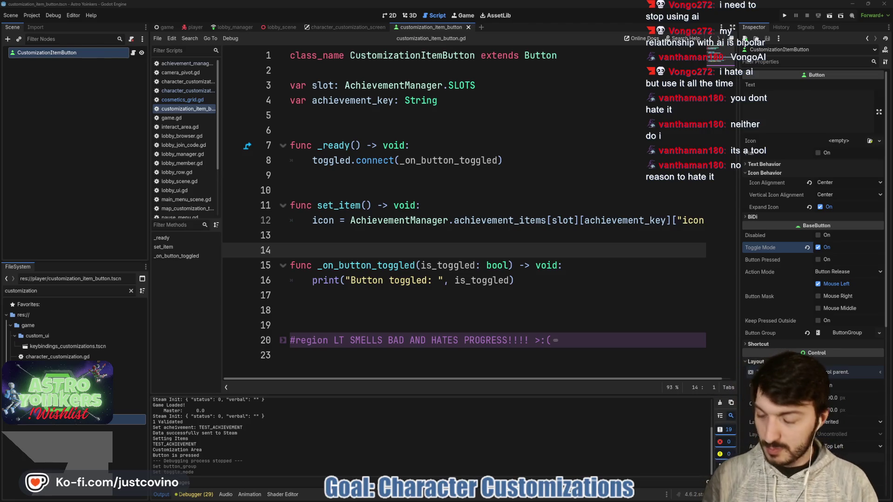
click(479, 178)
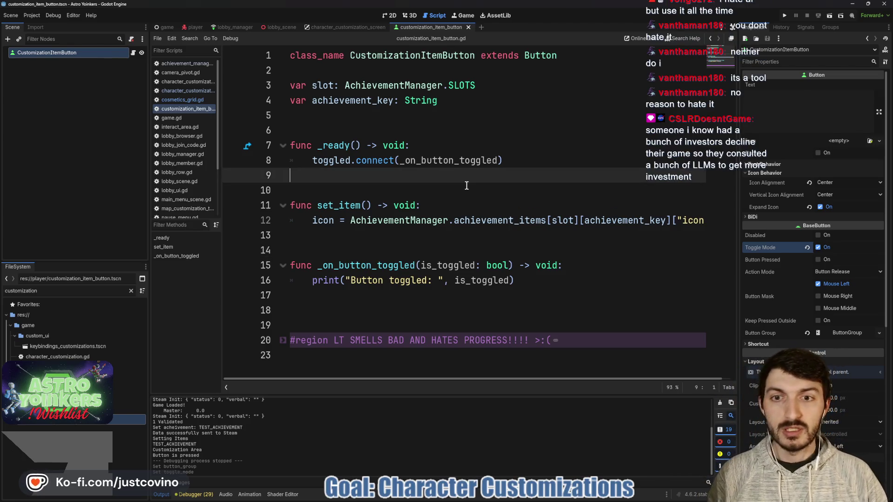